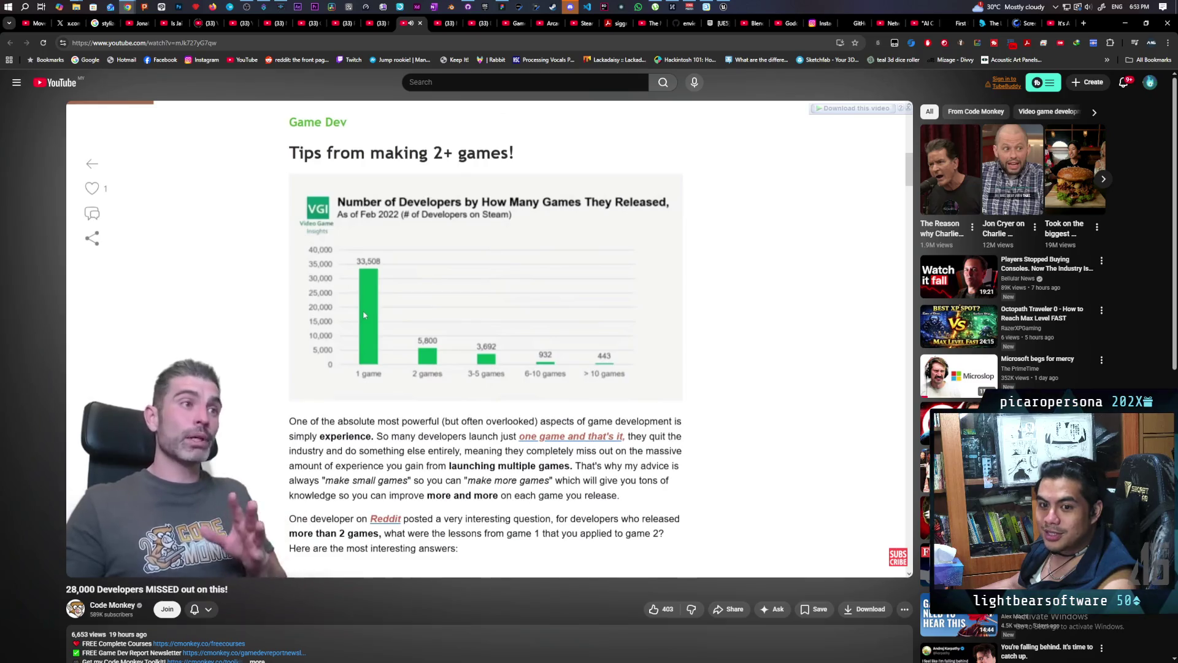
Let the Code Monkey video finish, then minimize the browser to reveal the Unreal Editor.
{"action": "mouse_move", "coordinate": [274, 516]}
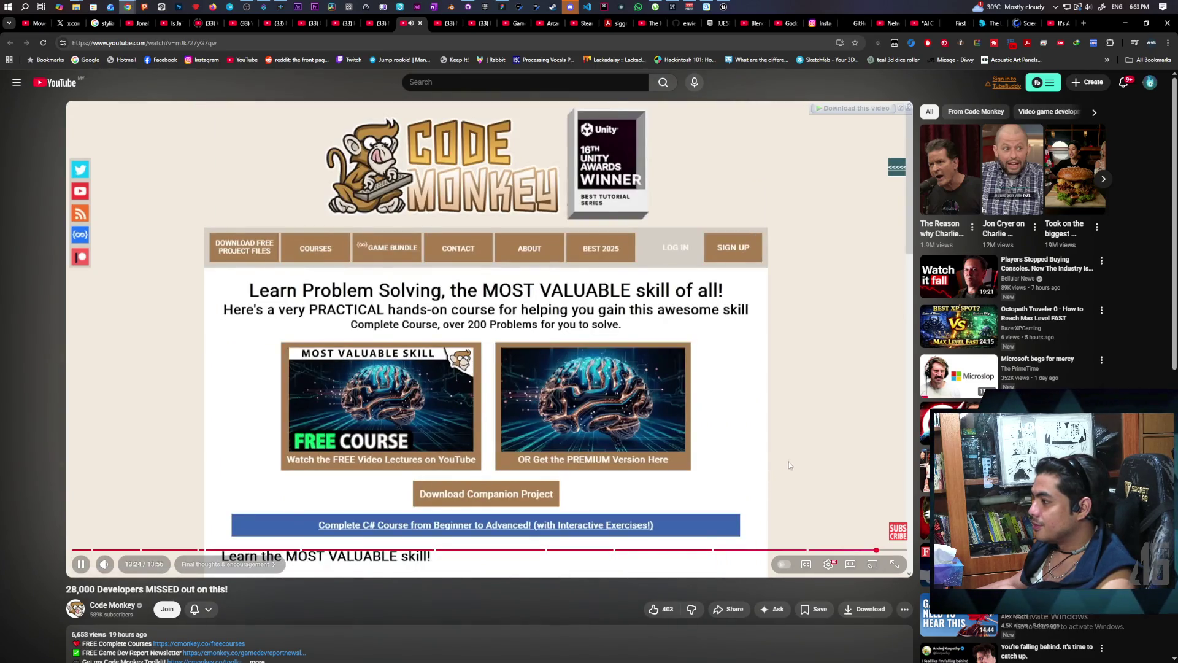
{"action": "left_click", "coordinate": [1123, 24]}
Start a three-client multiplayer Play session and focus the main game view.
{"action": "left_click", "coordinate": [701, 50]}
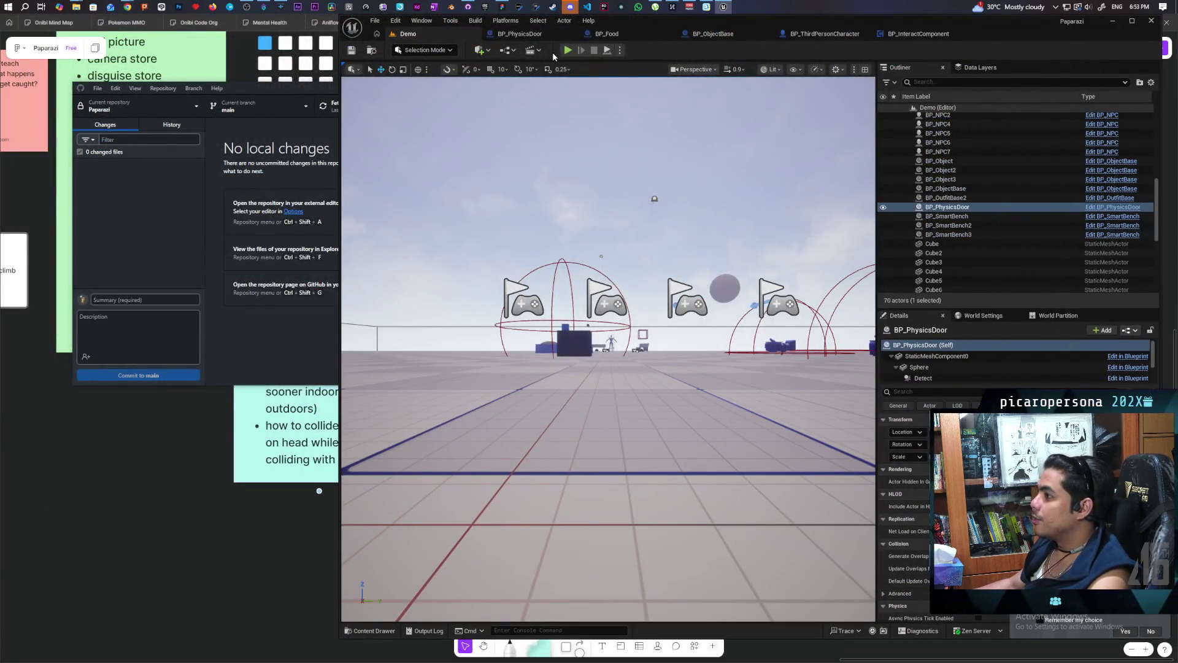
{"action": "left_click", "coordinate": [567, 51]}
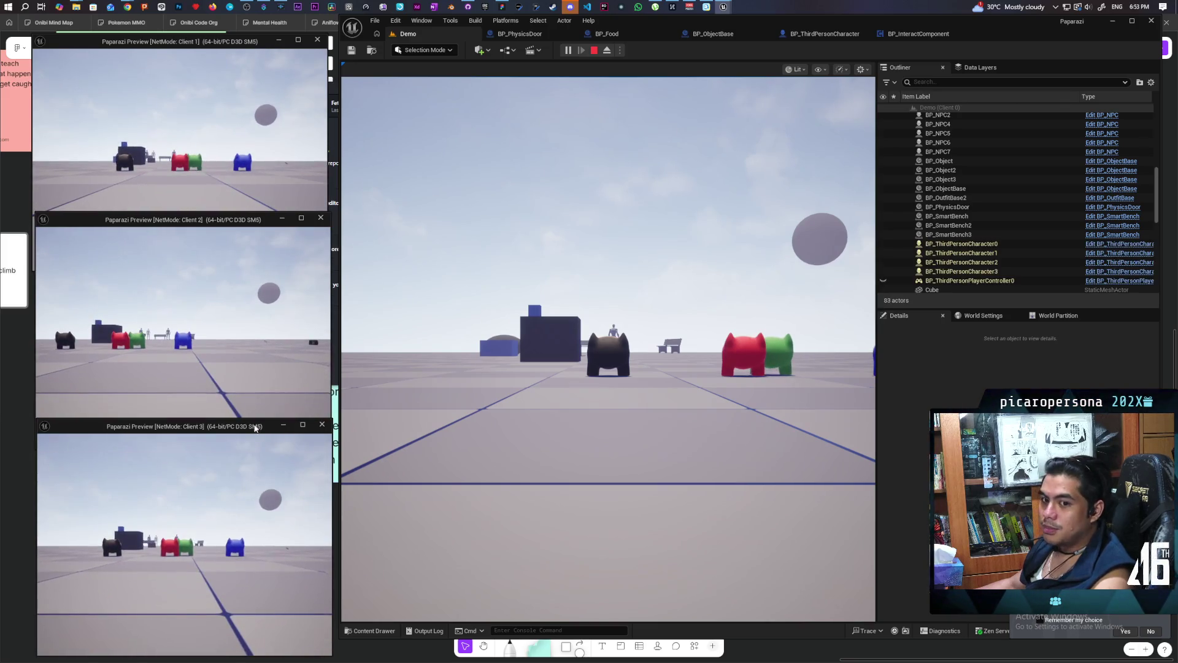
{"action": "left_click", "coordinate": [255, 410]}
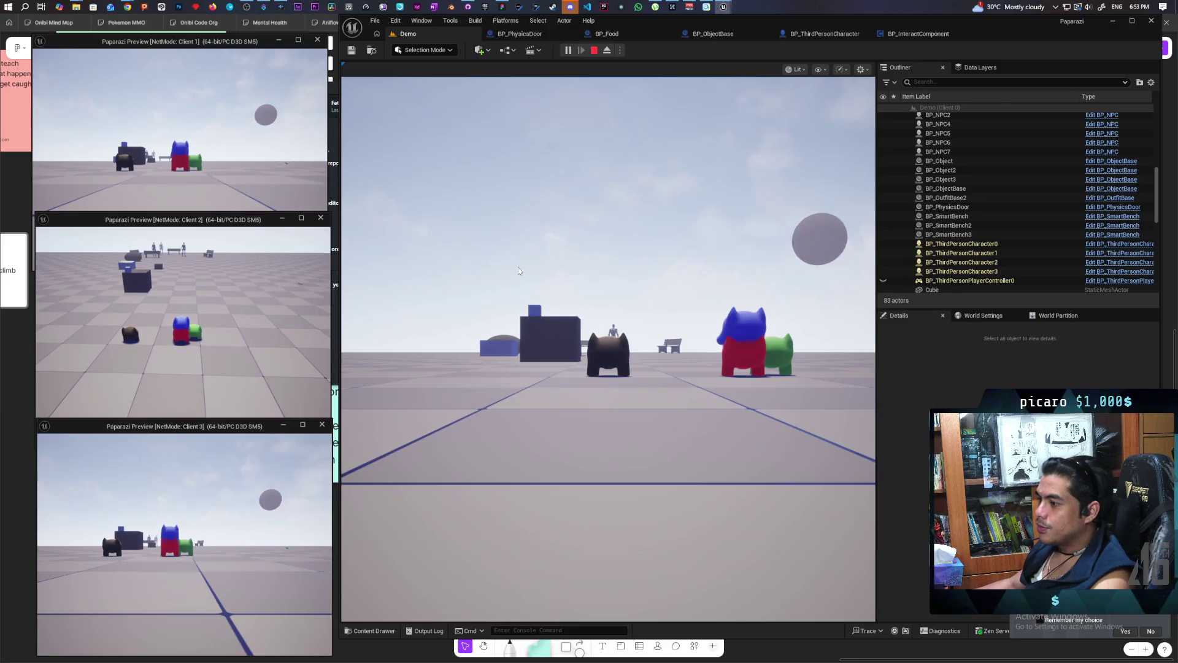
{"action": "left_click", "coordinate": [608, 350]}
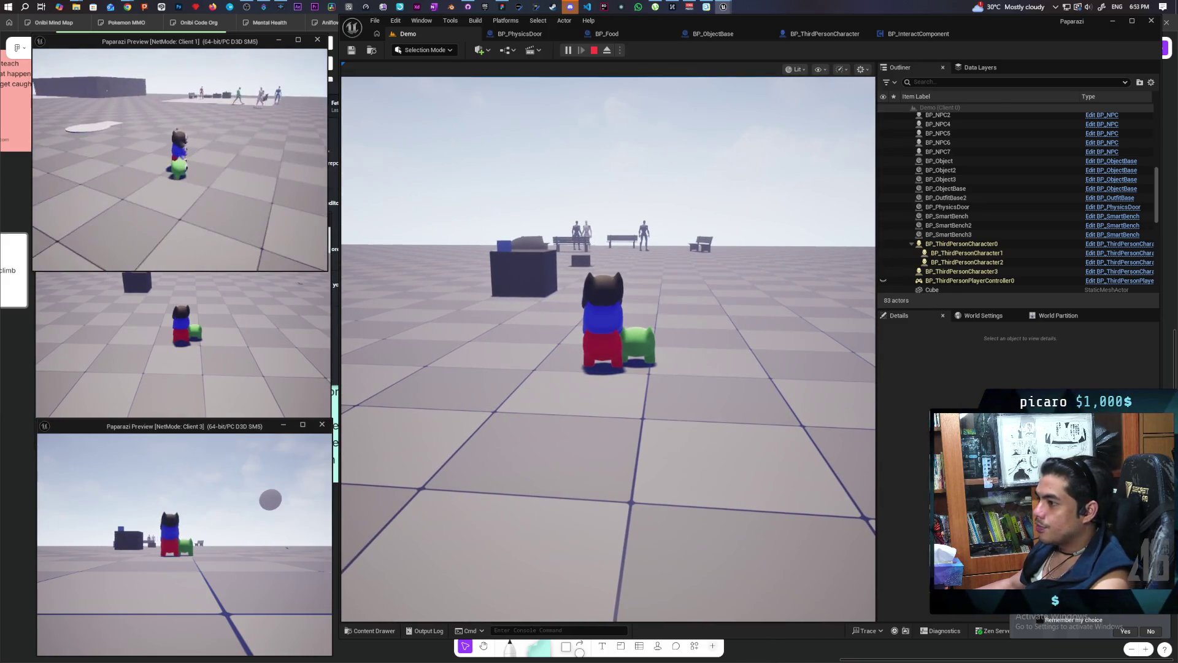
{"action": "key", "text": "alt+Tab"}
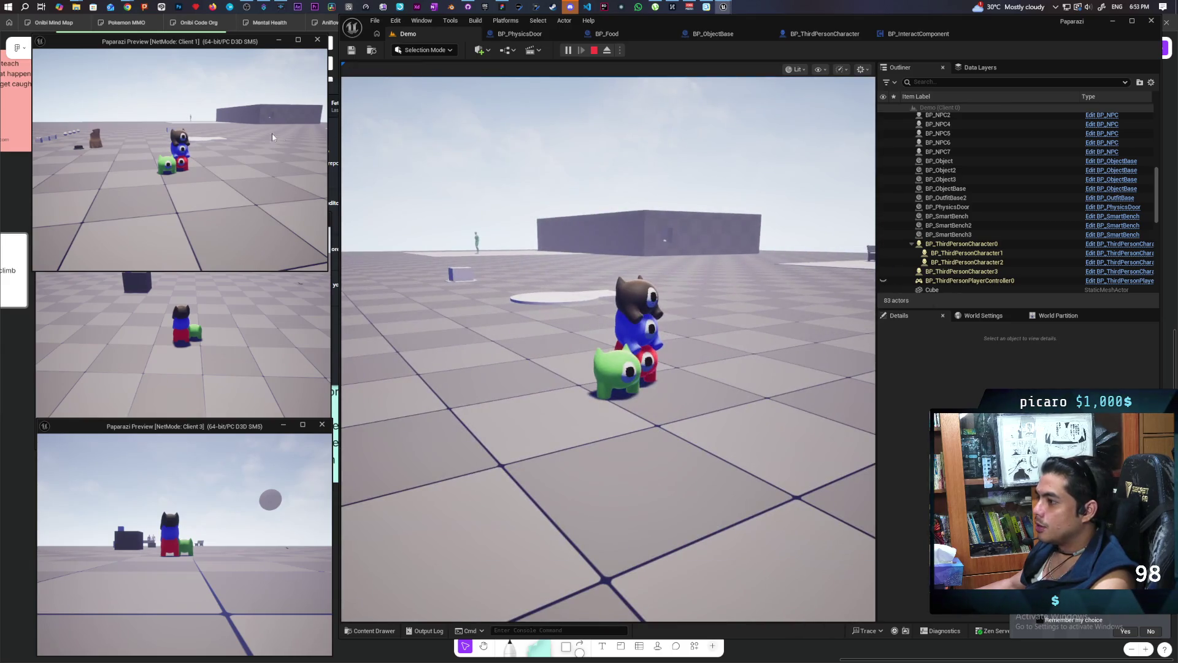
Walk the character across the platform to the door until the 'F Door' prompt appears.
{"action": "key", "text": "w"}
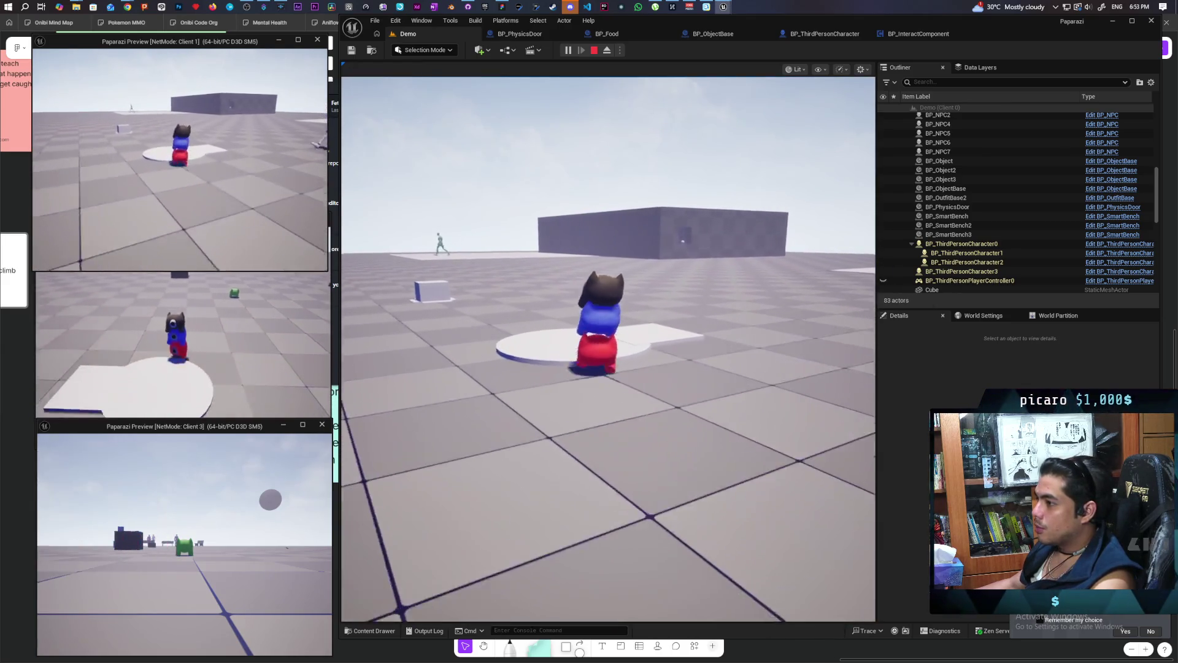
{"action": "key", "text": "w"}
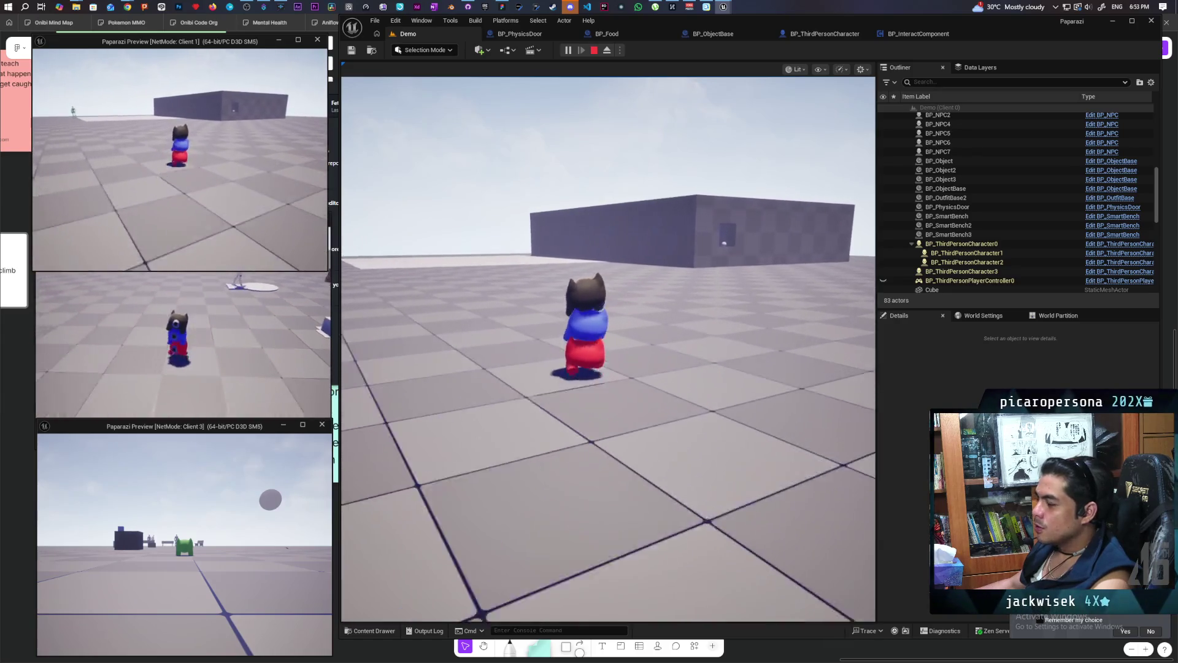
{"action": "key", "text": "w"}
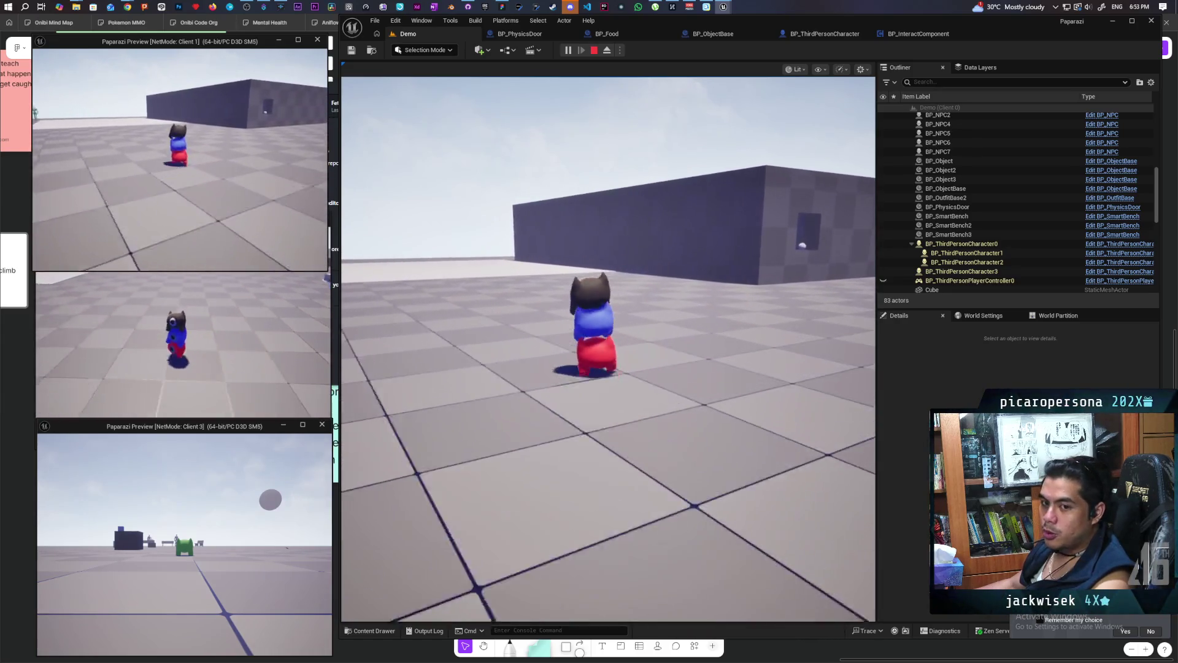
{"action": "key", "text": "w"}
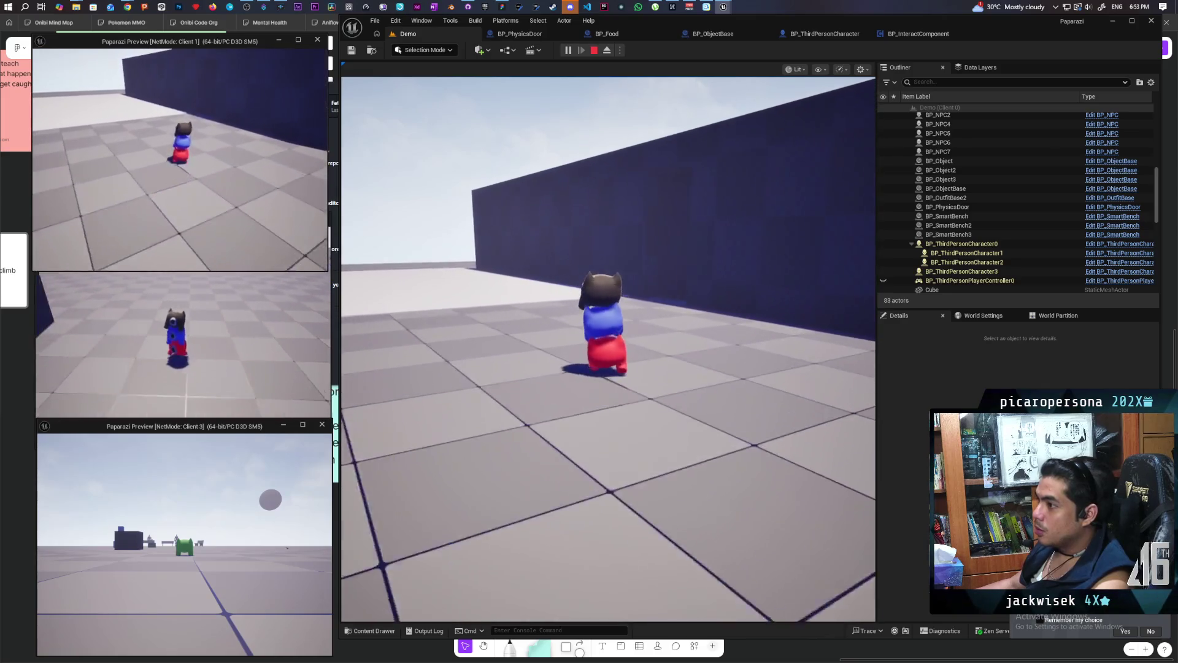
{"action": "key", "text": "w"}
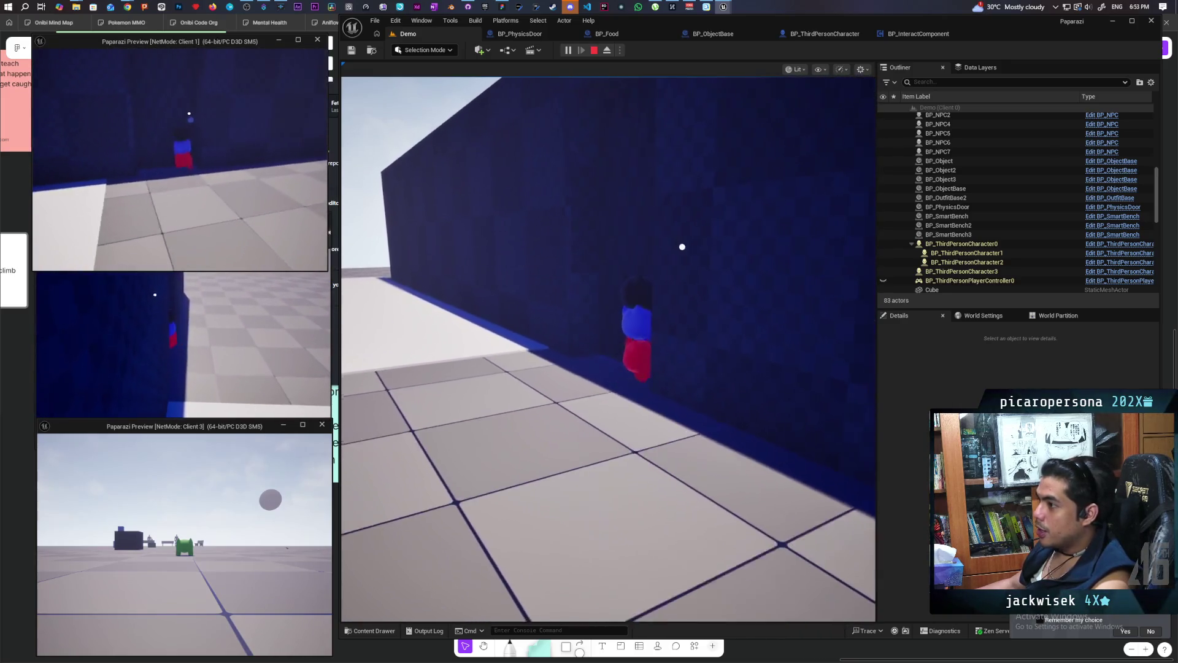
{"action": "key", "text": "s"}
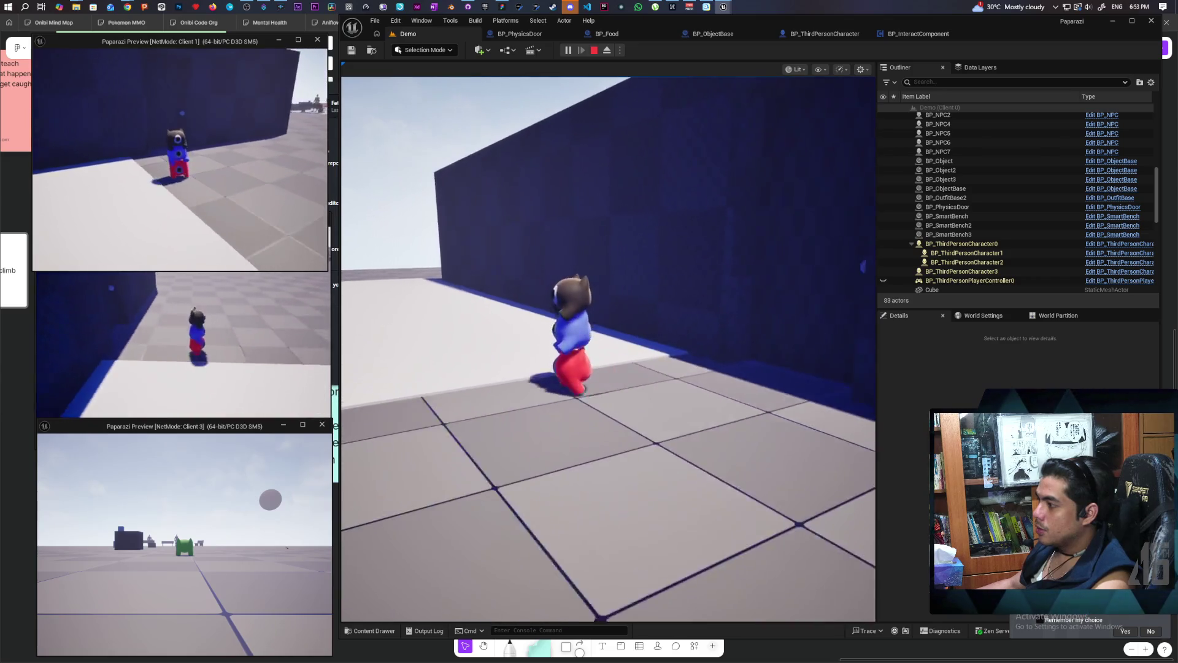
{"action": "key", "text": "d"}
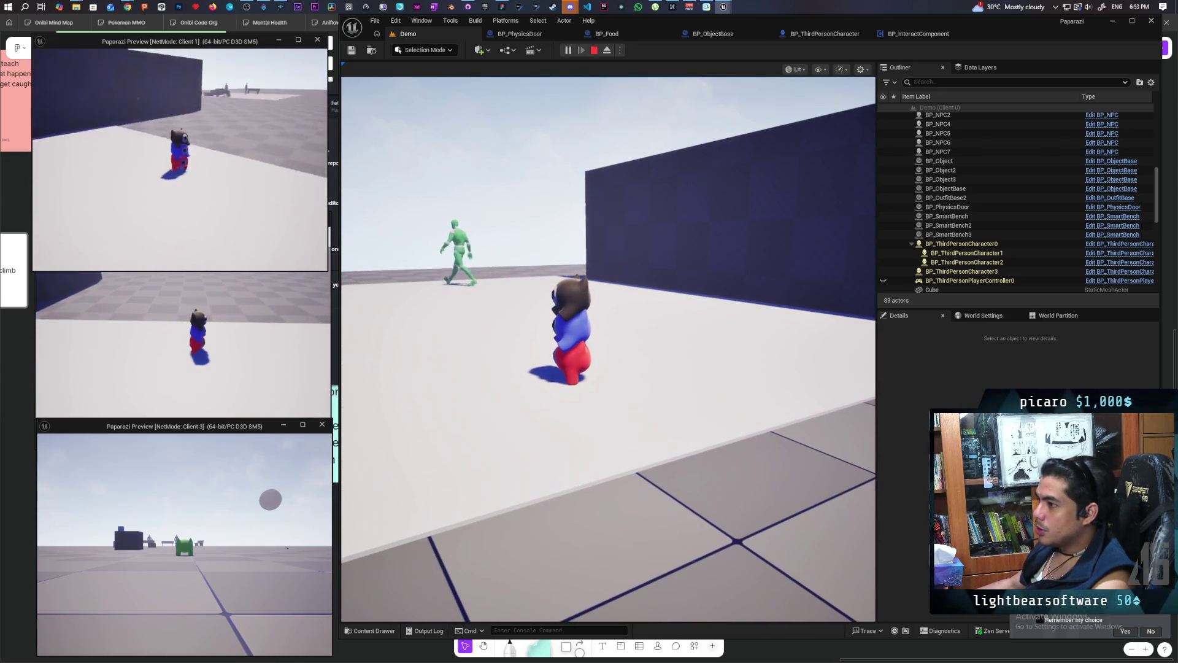
{"action": "key", "text": "w"}
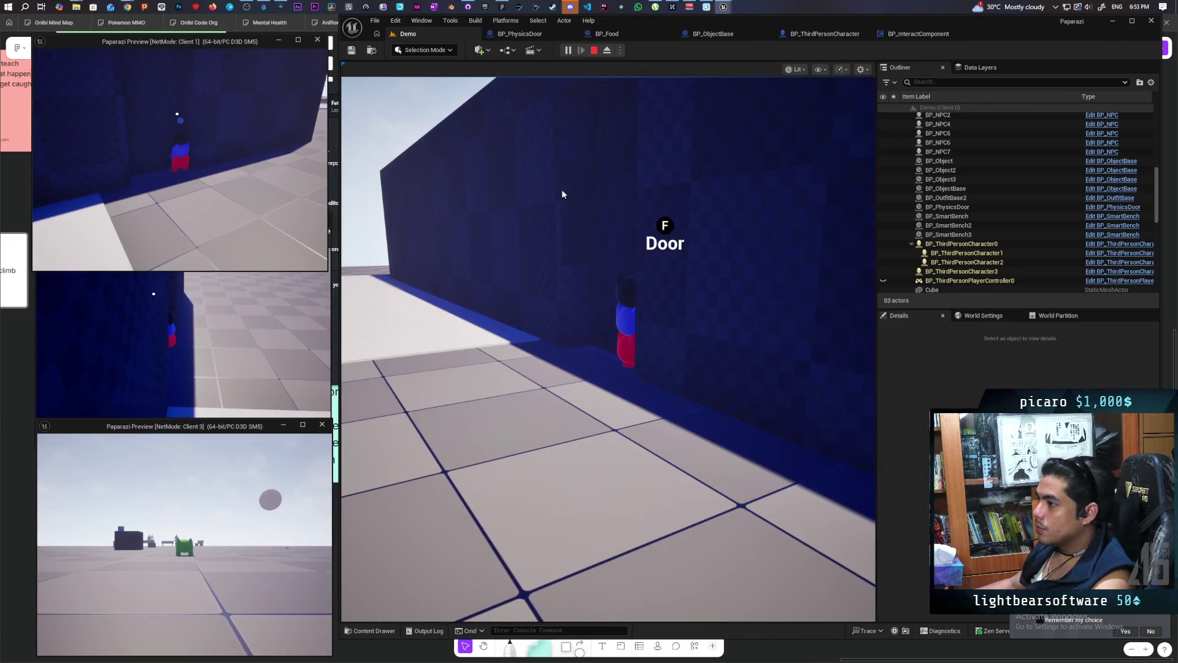
Press F at the door to open it, then step toward the room.
{"action": "left_click", "coordinate": [563, 192]}
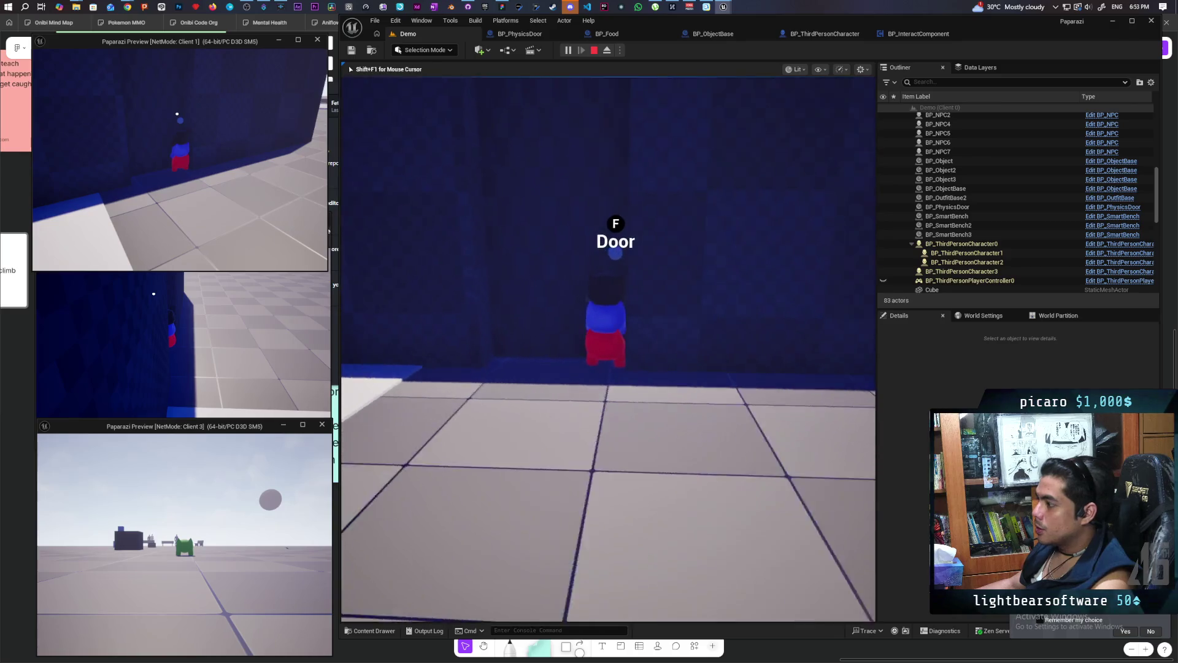
{"action": "key", "text": "f"}
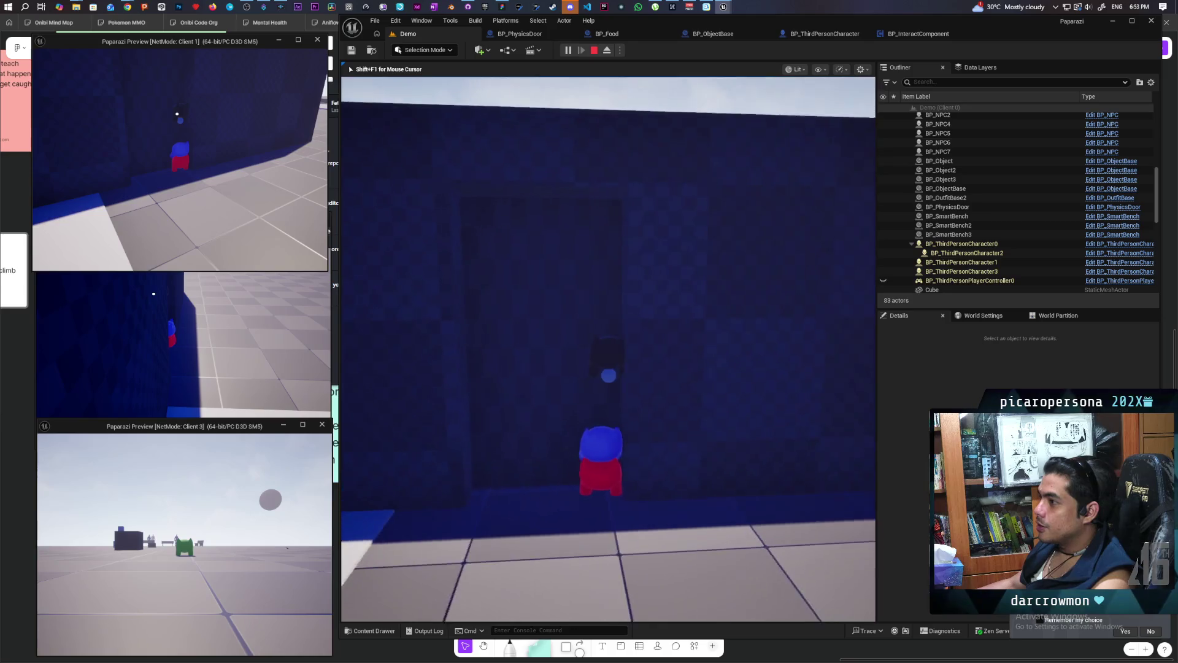
{"action": "key", "text": "alt+Tab"}
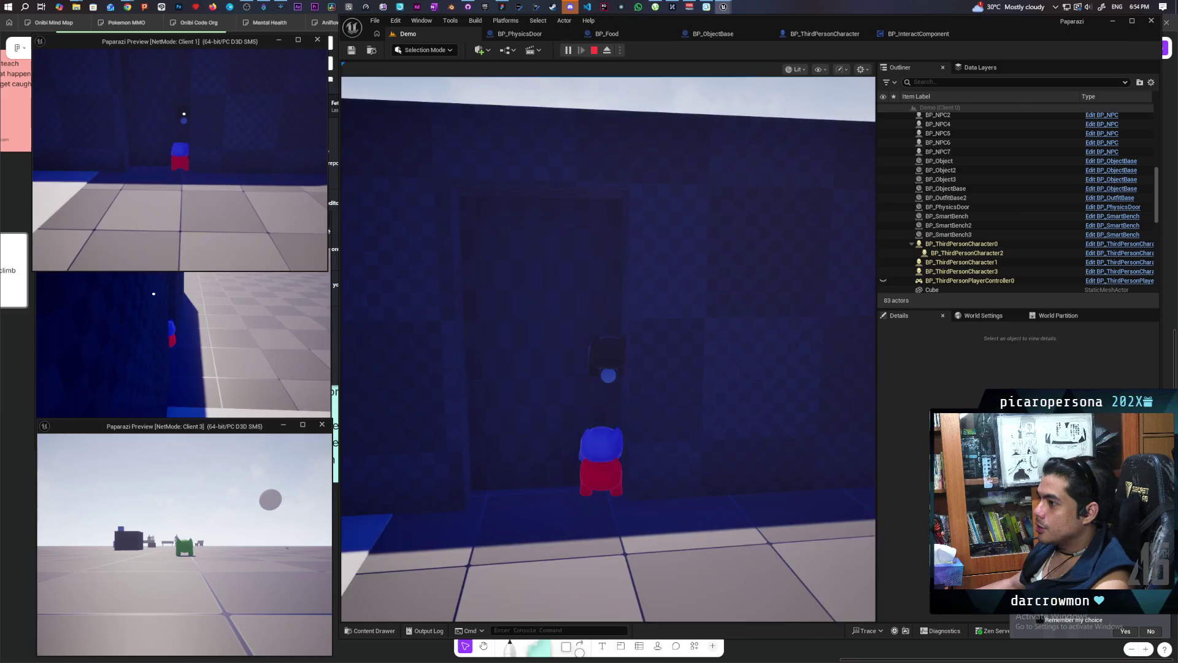
{"action": "key", "text": "d"}
{"action": "key", "text": "w"}
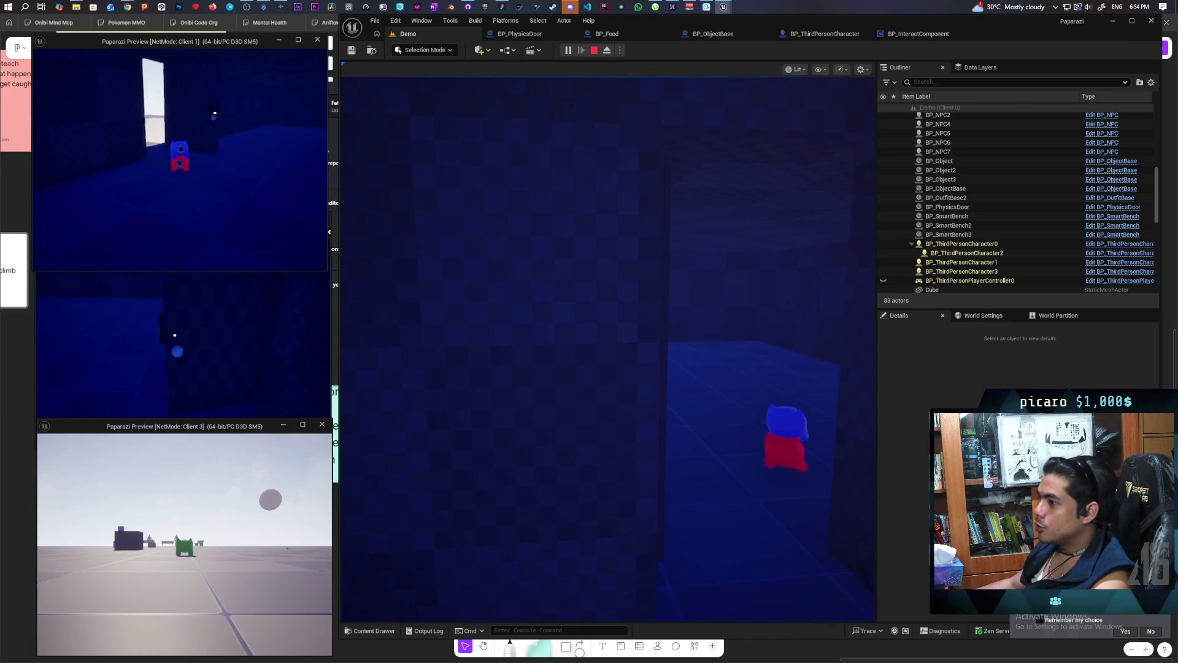
{"action": "key", "text": "alt+Tab"}
Maneuver the character around the room to view the lit, open doorway.
{"action": "key", "text": "a"}
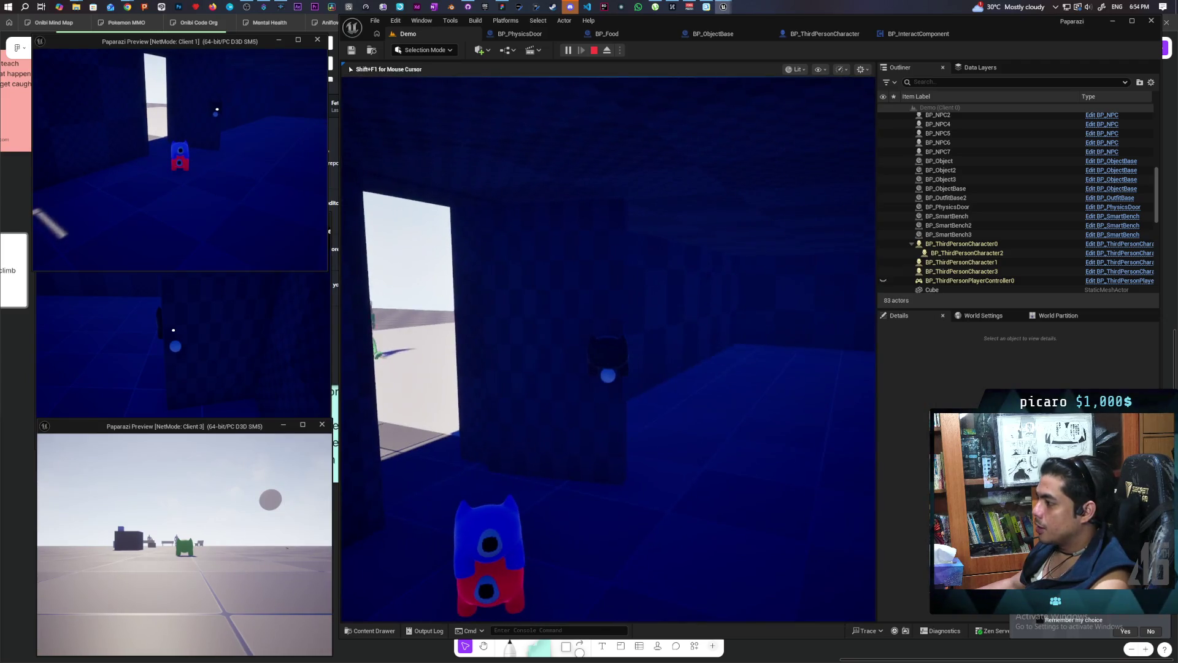
{"action": "key", "text": "d"}
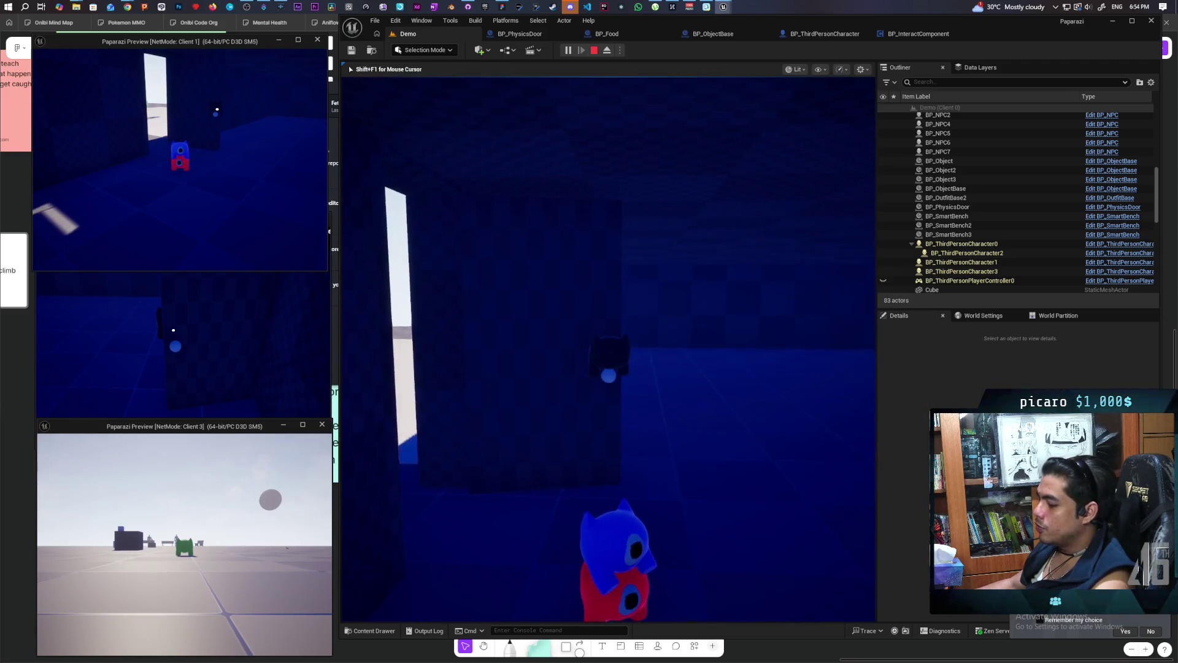
{"action": "key", "text": "a"}
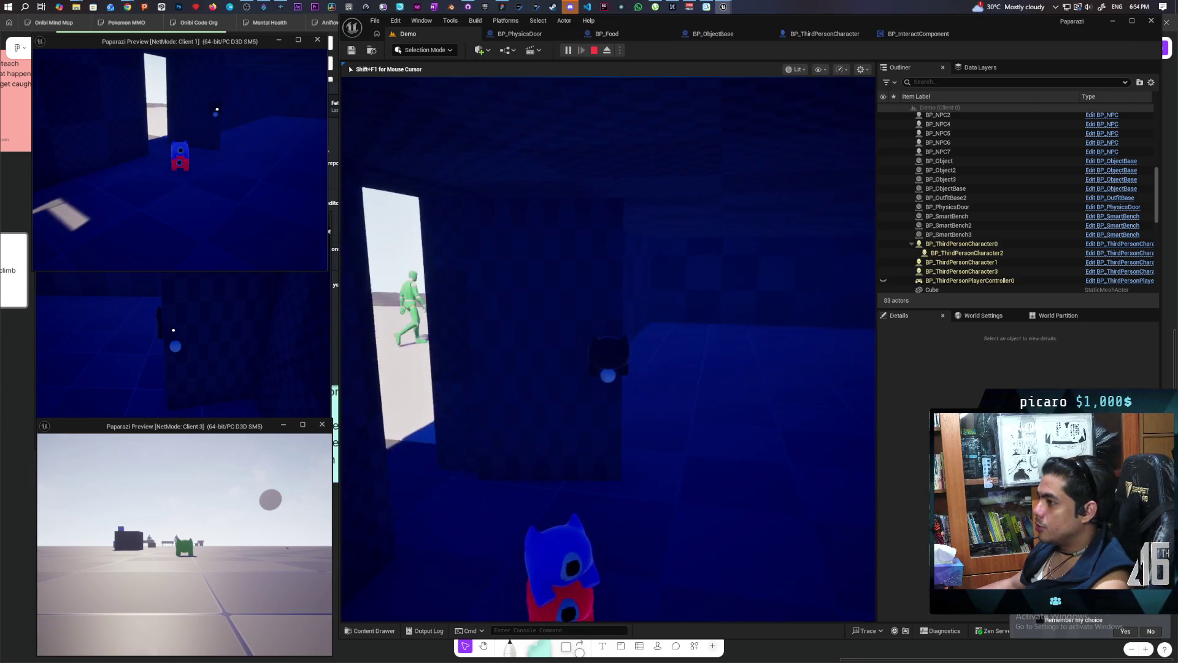
{"action": "key", "text": "w"}
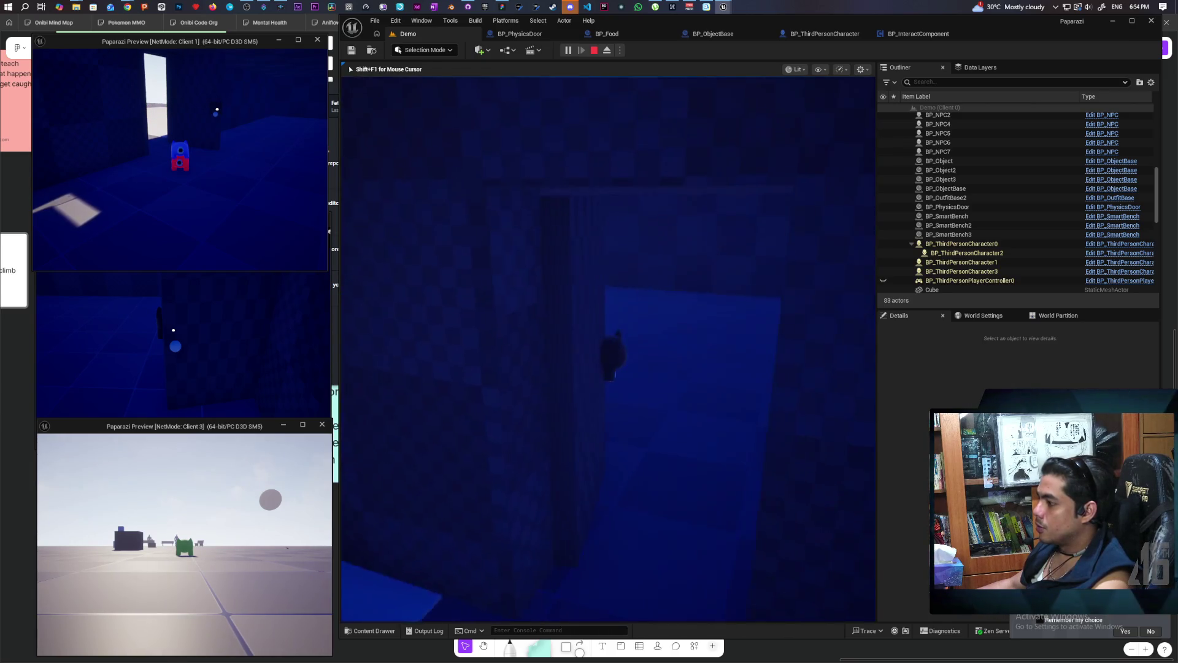
{"action": "key", "text": "s"}
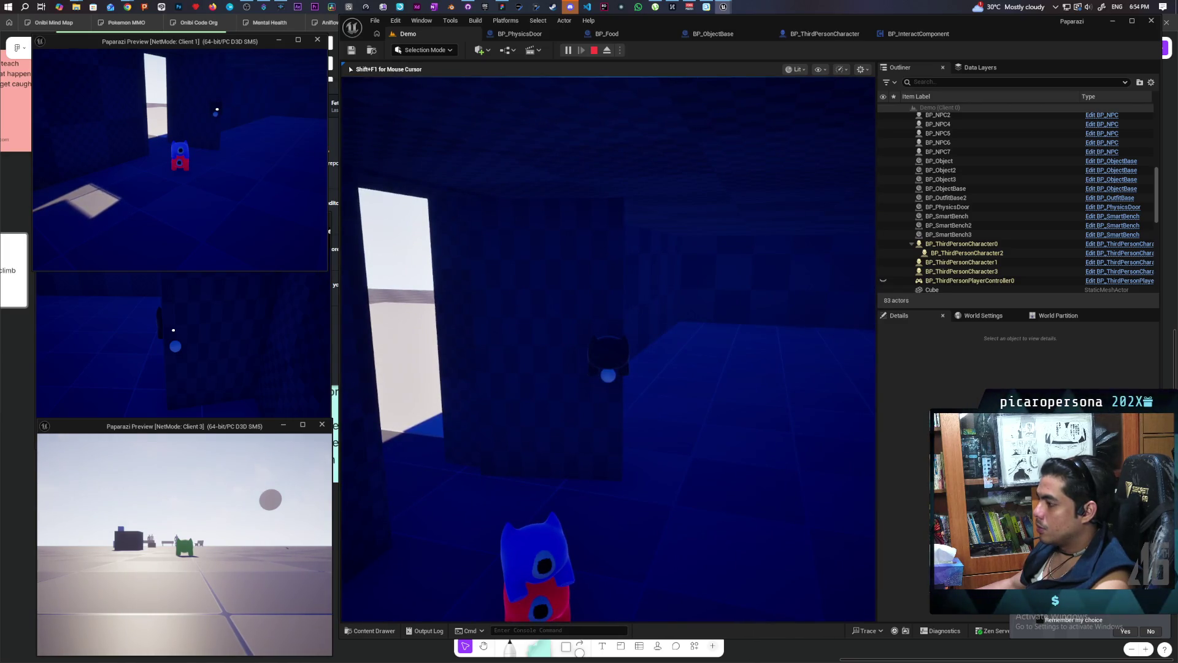
{"action": "key", "text": "a"}
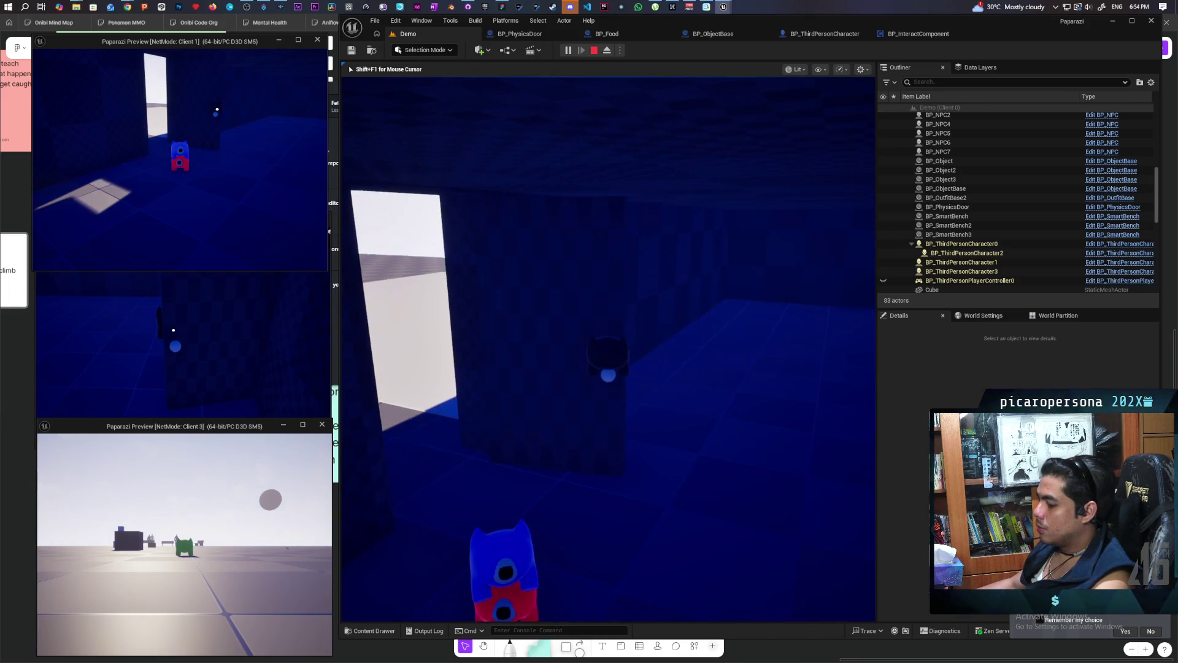
{"action": "key", "text": "a"}
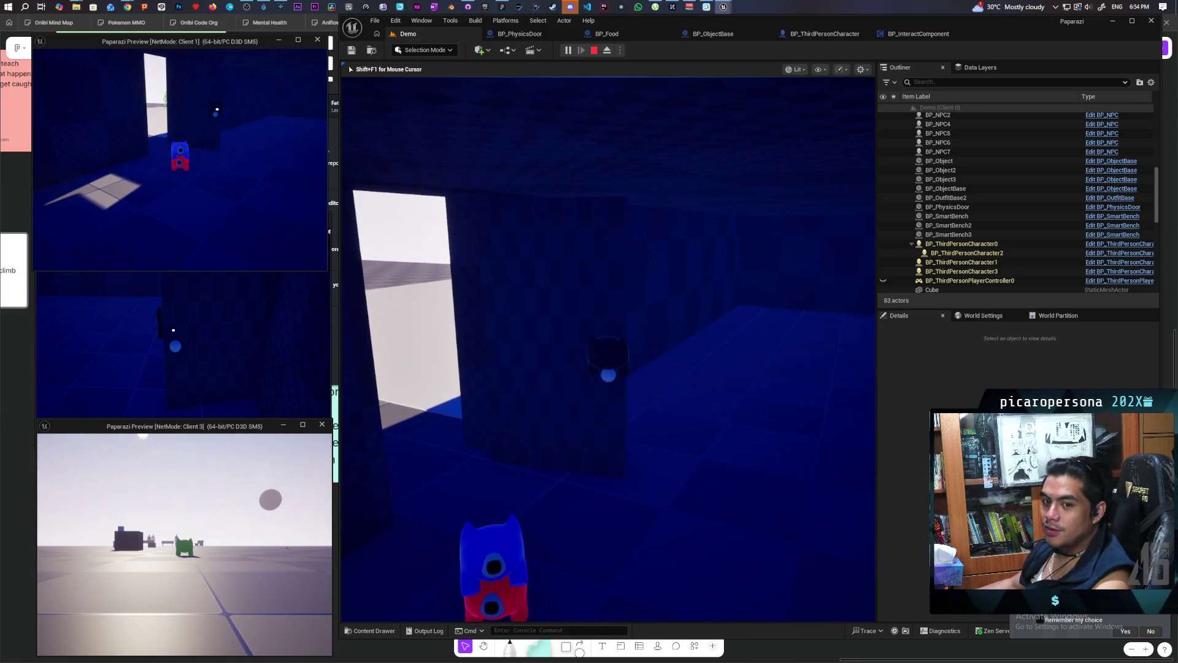
{"action": "key", "text": "a"}
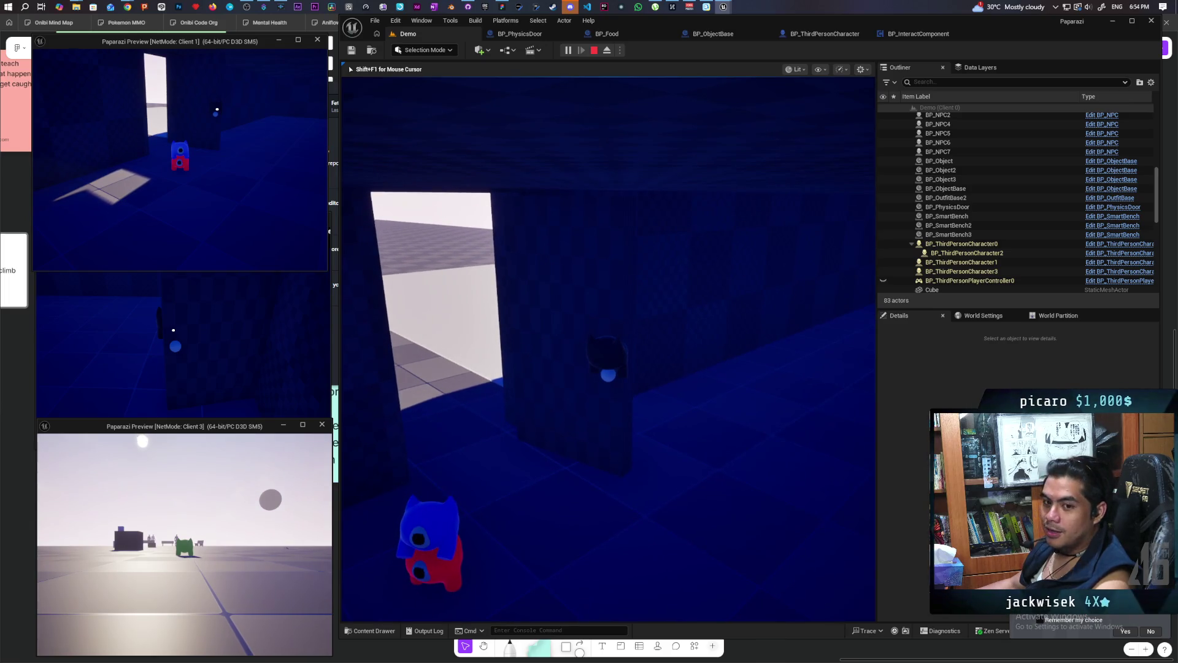
{"action": "key", "text": "d"}
{"action": "key", "text": "a"}
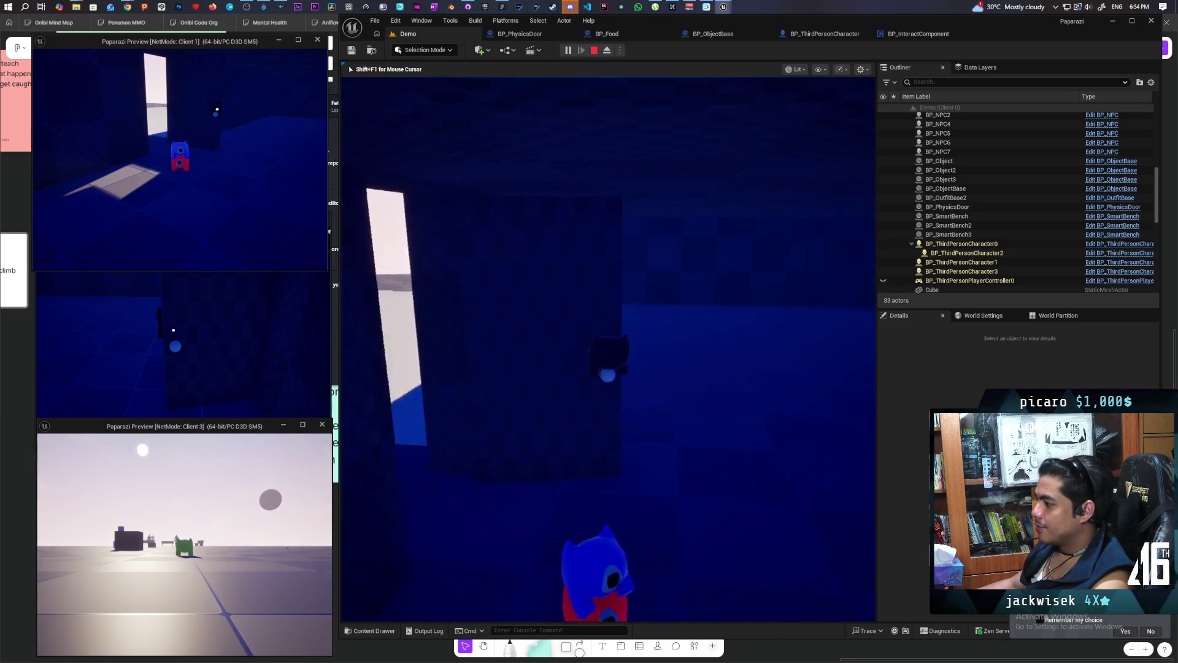
{"action": "key", "text": "d"}
{"action": "key", "text": "a"}
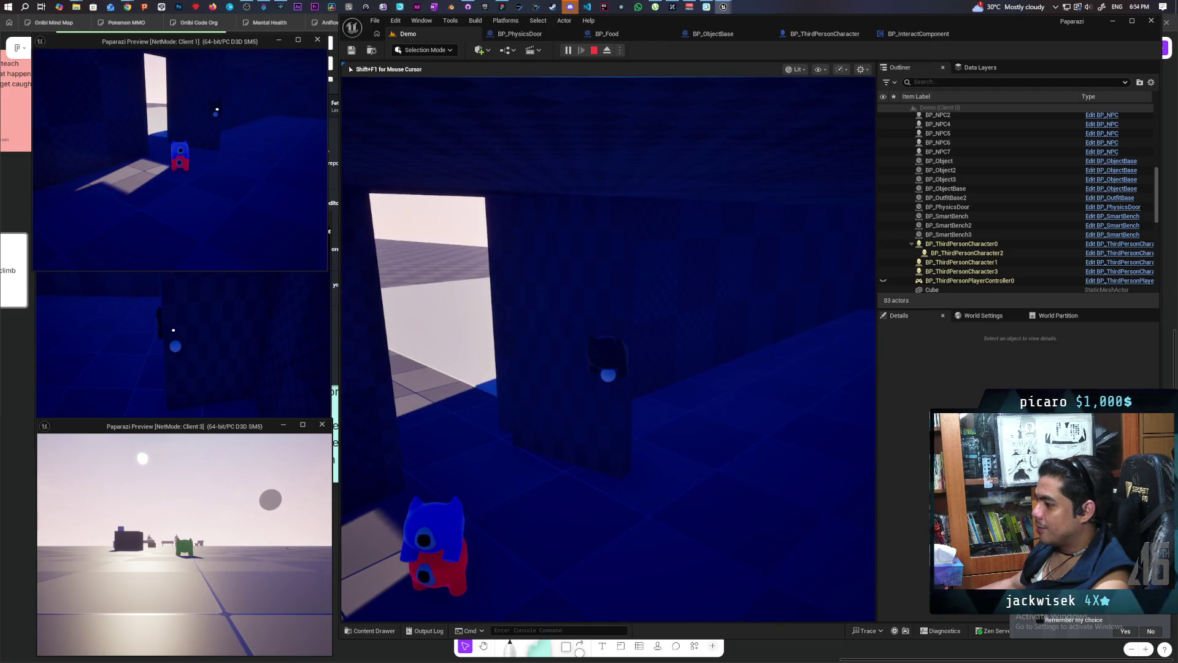
Walk toward the lit doorway, end the play session, and switch to BP_InteractComponent's Event Graph.
{"action": "key", "text": "a"}
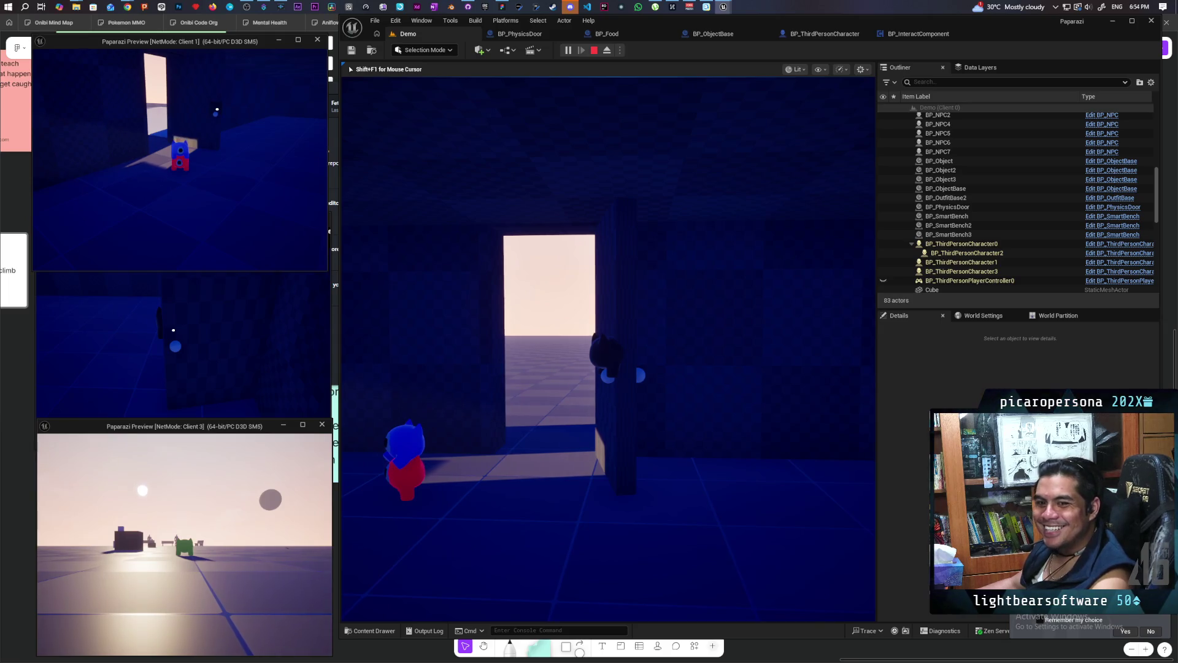
{"action": "key", "text": "w"}
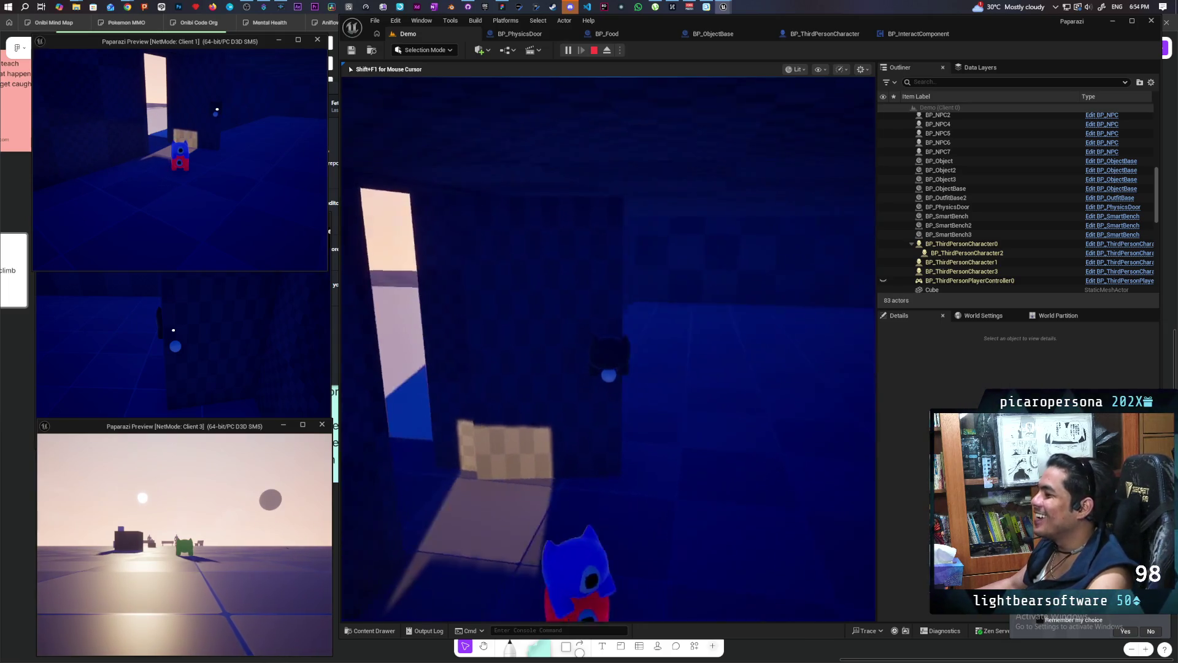
{"action": "key", "text": "w"}
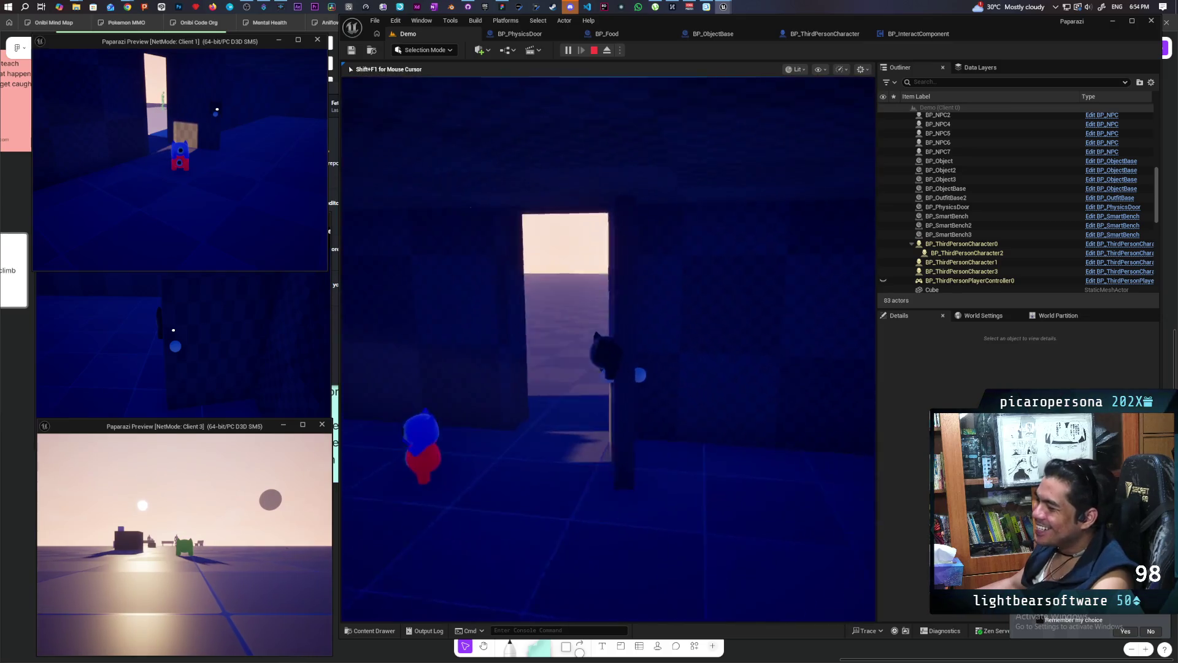
{"action": "key", "text": "w"}
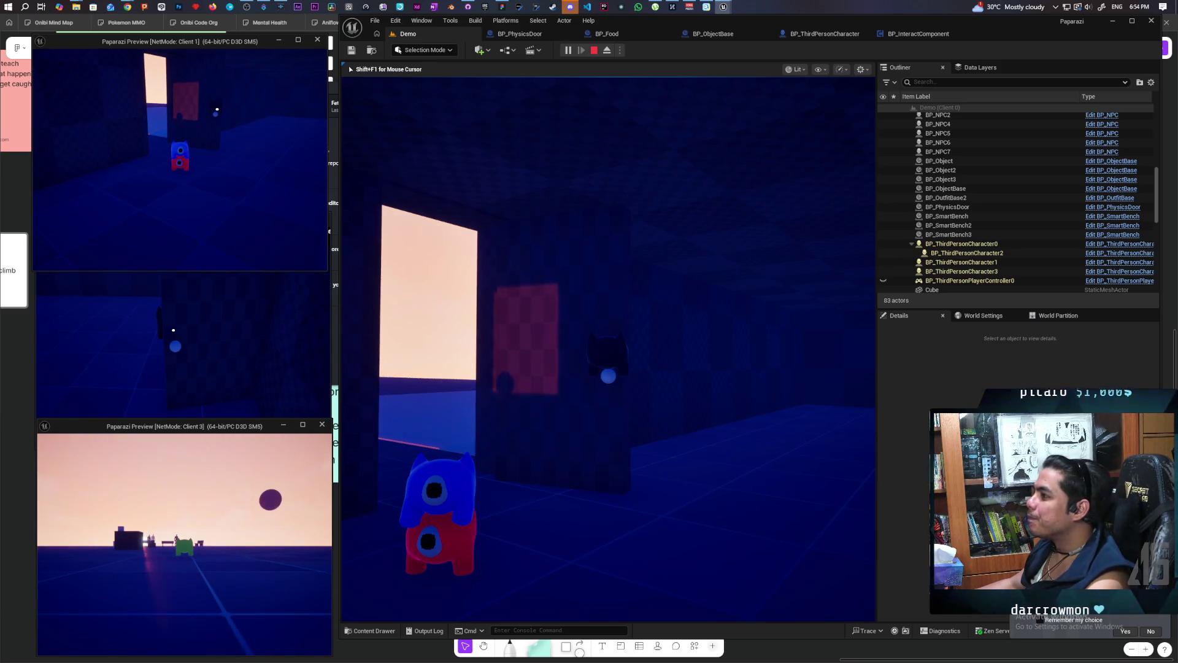
{"action": "key", "text": "Escape"}
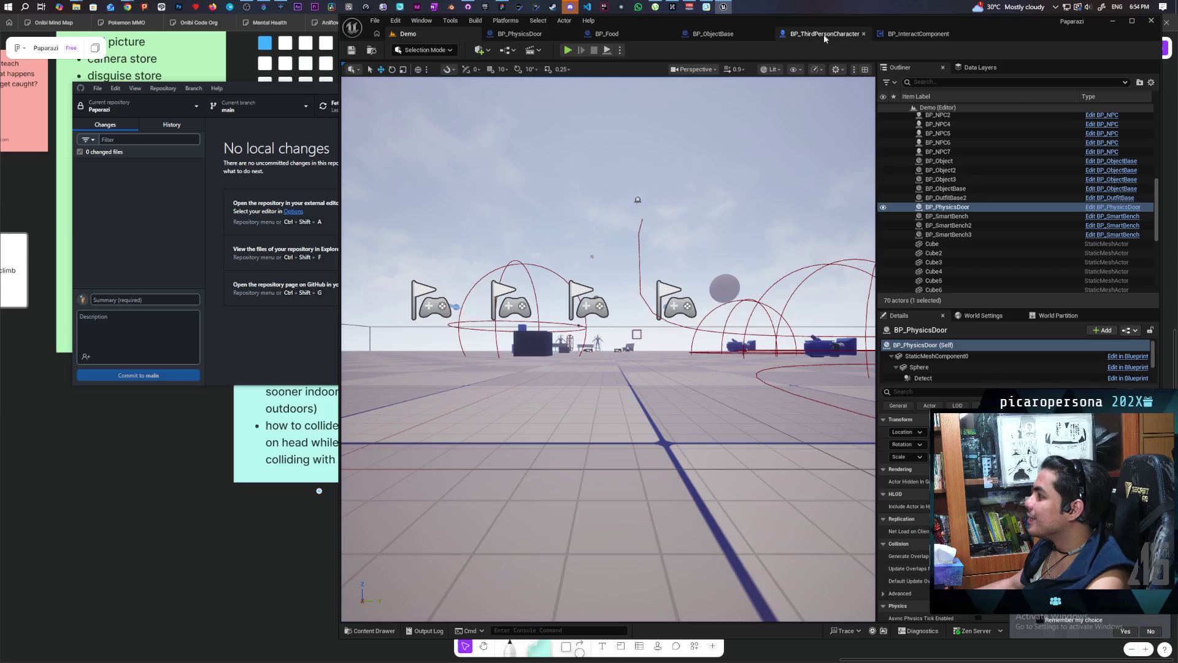
{"action": "left_click", "coordinate": [894, 36]}
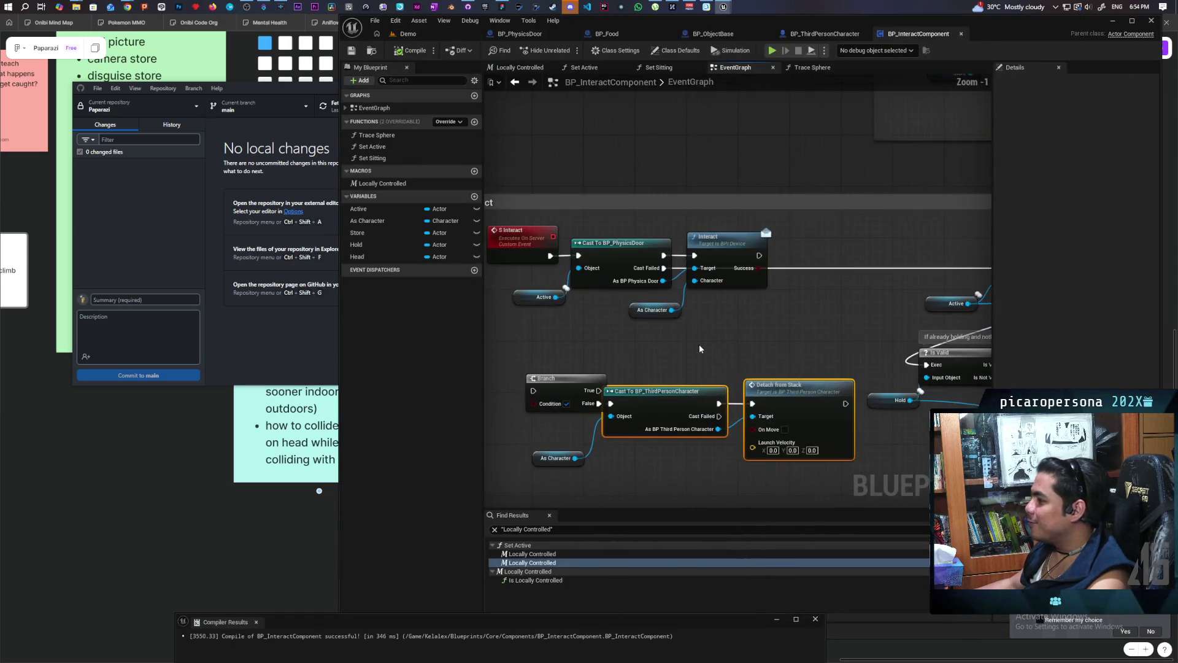
Move the As Character and Interact nodes right of the Cast To BP_PhysicsDoor node.
{"action": "left_click_drag", "start_coordinate": [740, 314], "coordinate": [702, 344]}
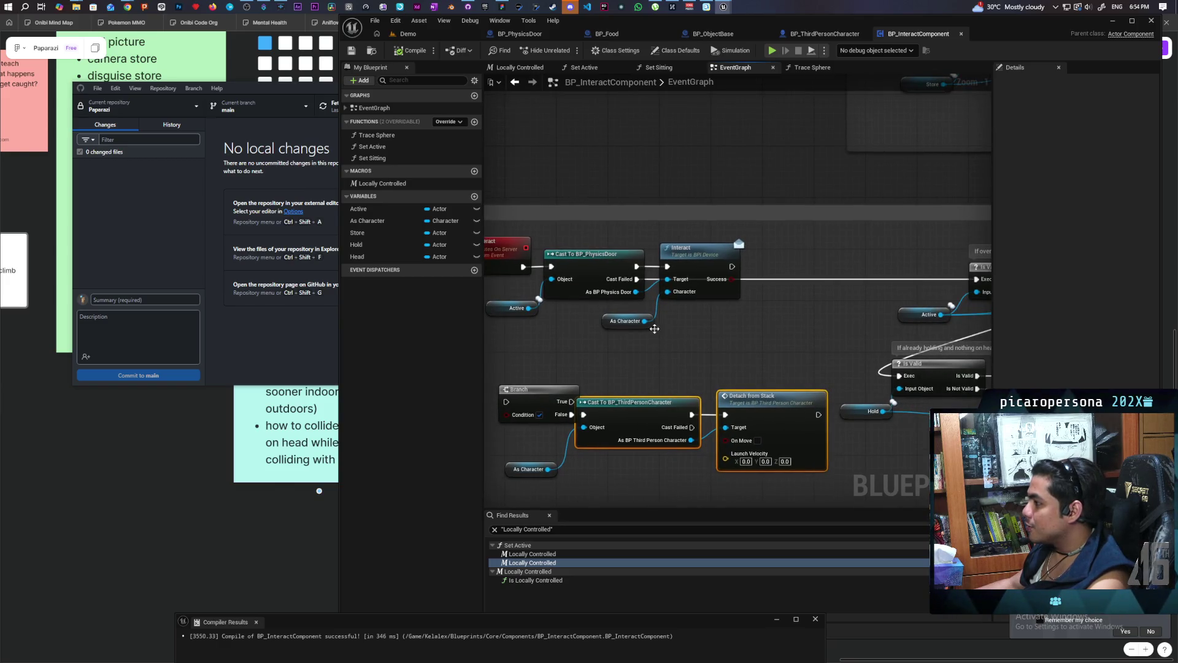
{"action": "left_click", "coordinate": [625, 321]}
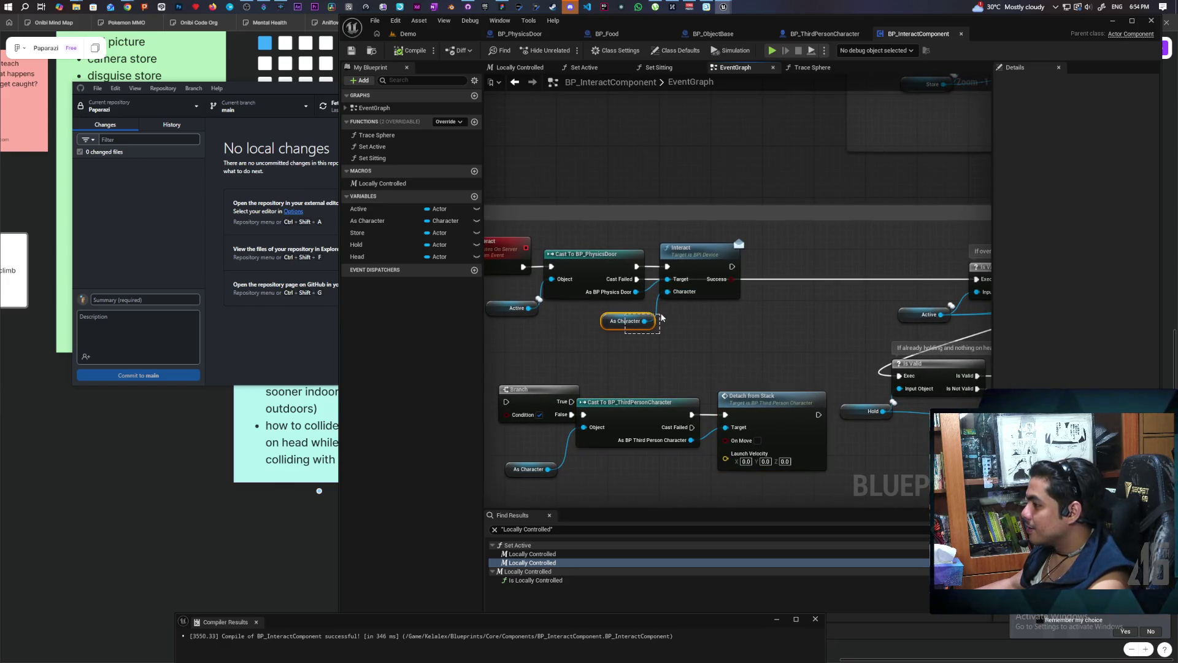
{"action": "mouse_move", "coordinate": [701, 328]}
{"action": "left_mouse_down"}
{"action": "mouse_move", "coordinate": [789, 277]}
{"action": "mouse_move", "coordinate": [714, 286]}
{"action": "left_mouse_up"}
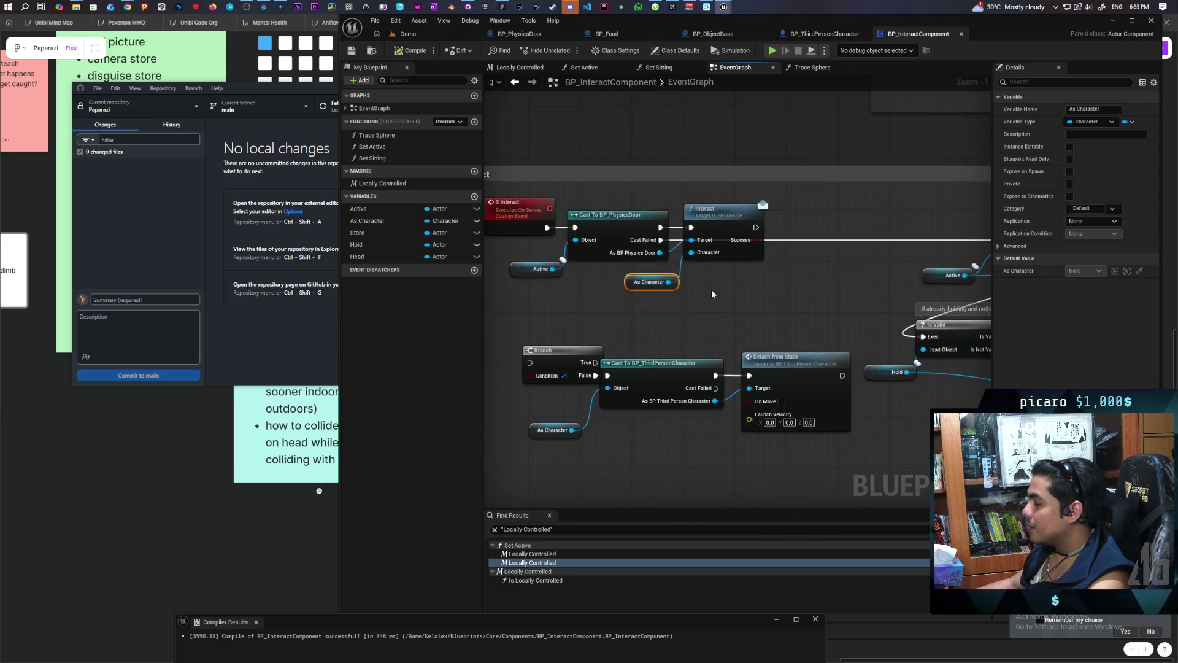
{"action": "left_click", "coordinate": [722, 223], "text": "ctrl"}
{"action": "mouse_move", "coordinate": [723, 222]}
{"action": "left_mouse_down"}
{"action": "mouse_move", "coordinate": [780, 219]}
{"action": "mouse_move", "coordinate": [752, 222]}
{"action": "left_mouse_up"}
{"action": "left_click", "coordinate": [713, 308]}
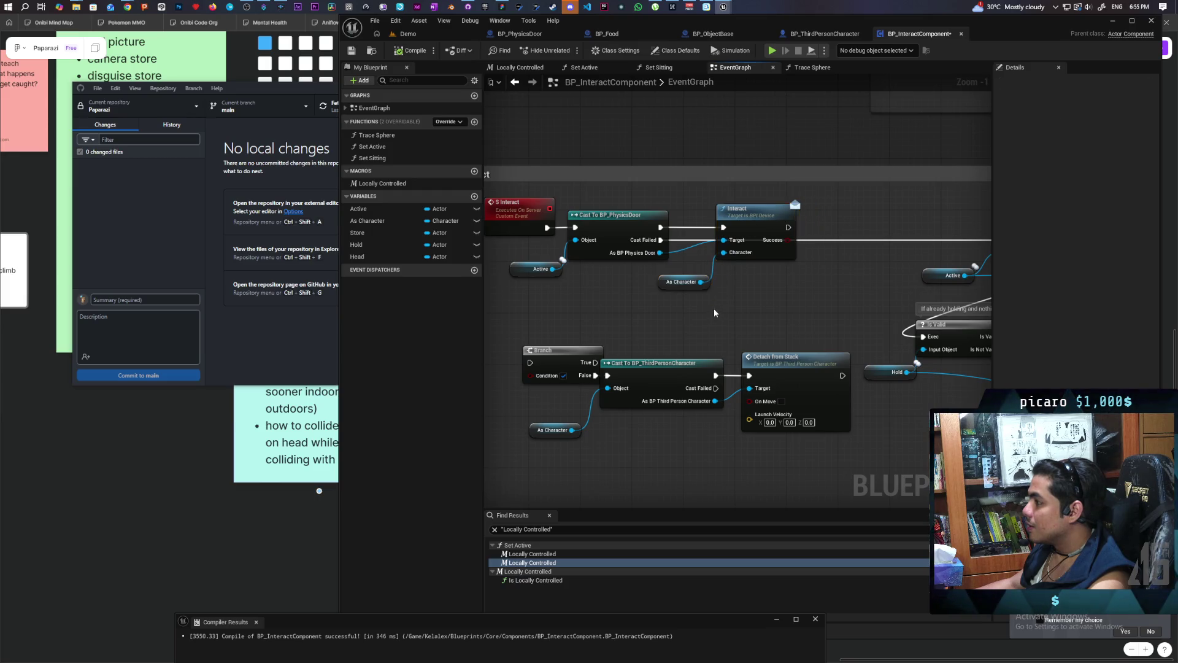
{"action": "scroll", "coordinate": [713, 308], "scroll_direction": "up", "scroll_amount": 1}
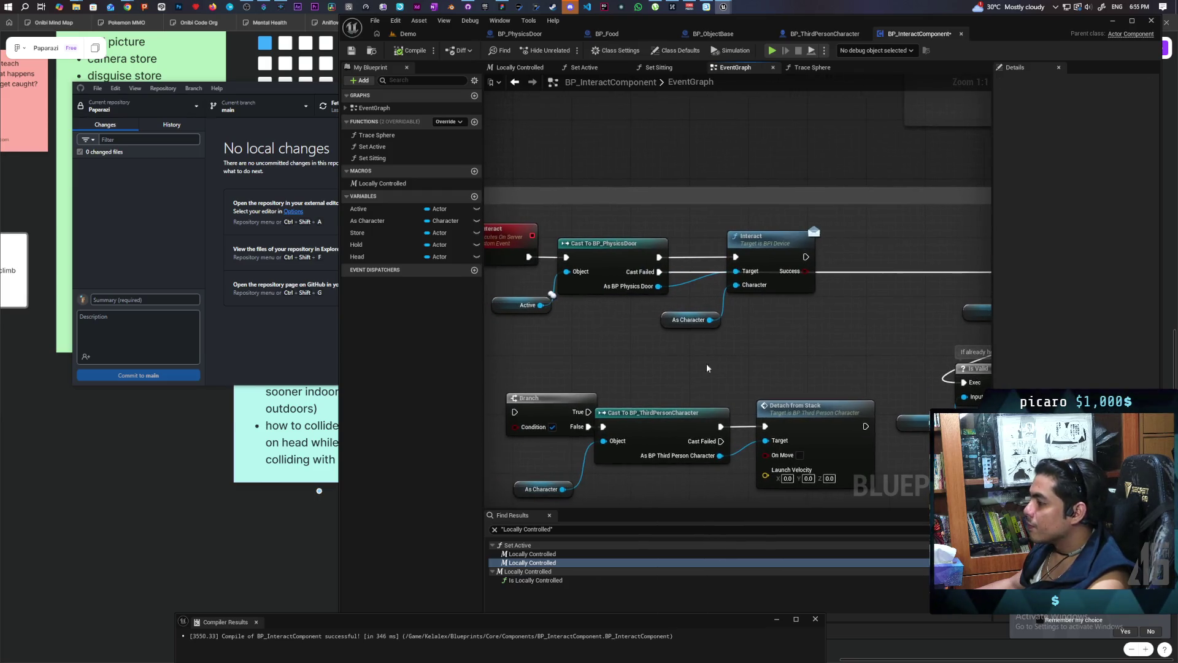
{"action": "mouse_move", "coordinate": [600, 348]}
{"action": "left_mouse_down"}
{"action": "mouse_move", "coordinate": [550, 355]}
{"action": "mouse_move", "coordinate": [687, 264]}
{"action": "mouse_move", "coordinate": [774, 257]}
{"action": "left_mouse_up"}
{"action": "left_click", "coordinate": [645, 307]}
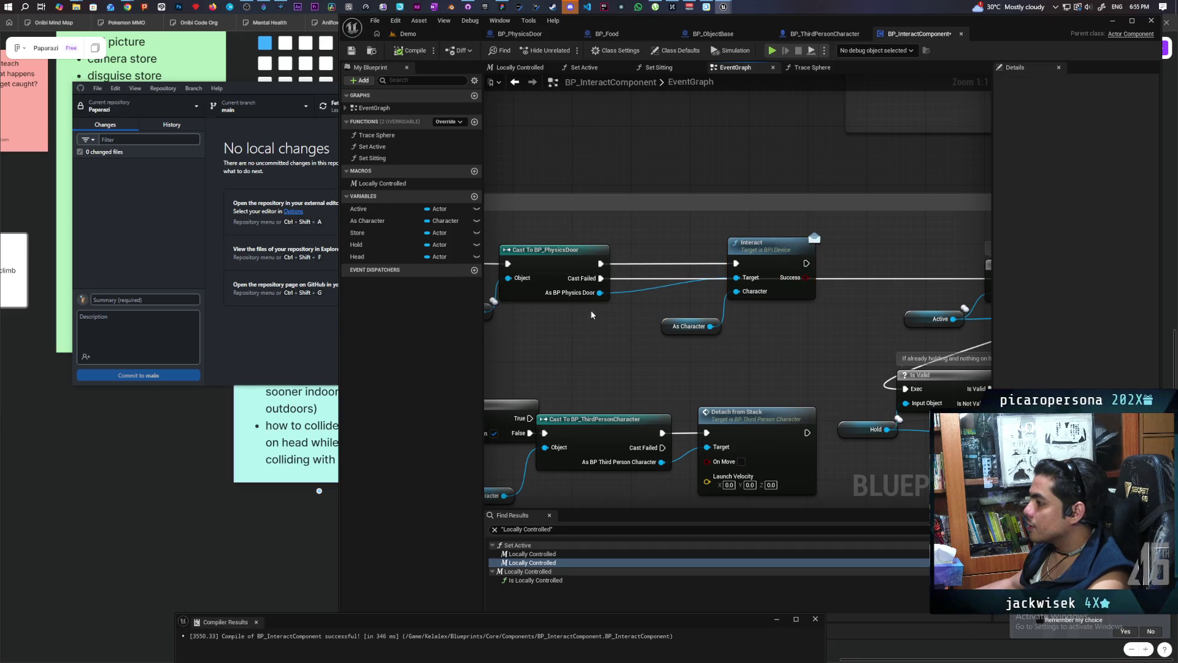
Promote the cast's As BP Physics Door output to a variable and place its SET node below the cast.
{"action": "left_click_drag", "start_coordinate": [599, 292], "coordinate": [591, 353]}
{"action": "left_click", "coordinate": [639, 394]}
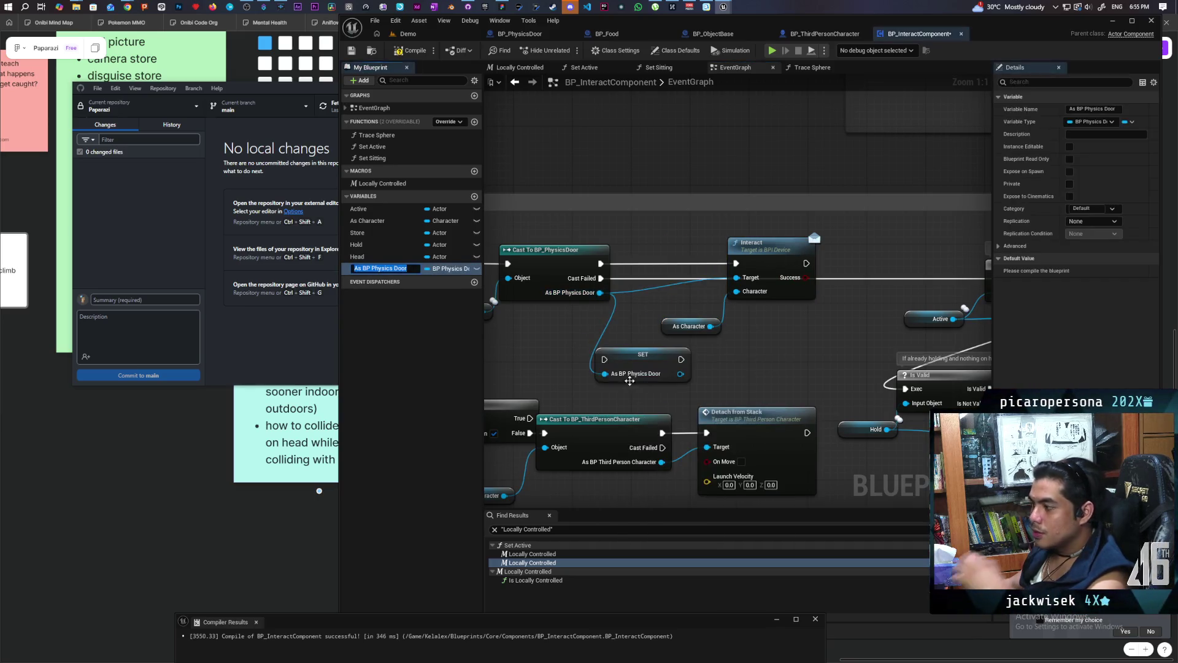
{"action": "key", "text": "Return"}
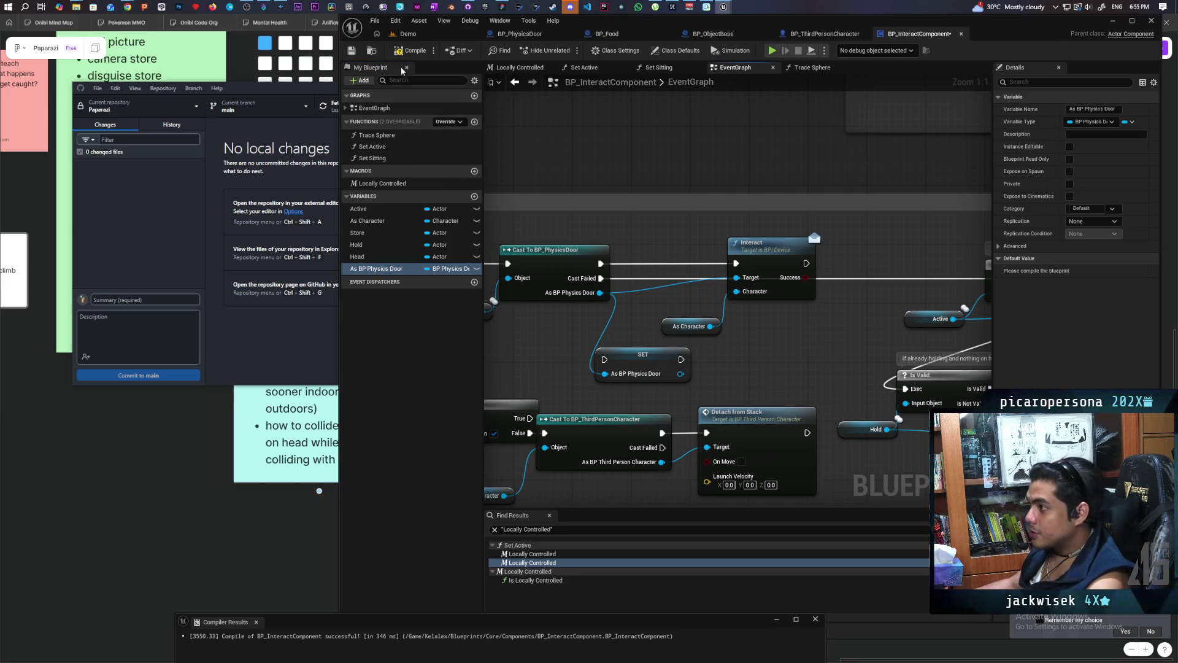
{"action": "mouse_move", "coordinate": [622, 352]}
{"action": "left_mouse_down"}
{"action": "mouse_move", "coordinate": [645, 315]}
{"action": "mouse_move", "coordinate": [646, 262]}
{"action": "left_mouse_up"}
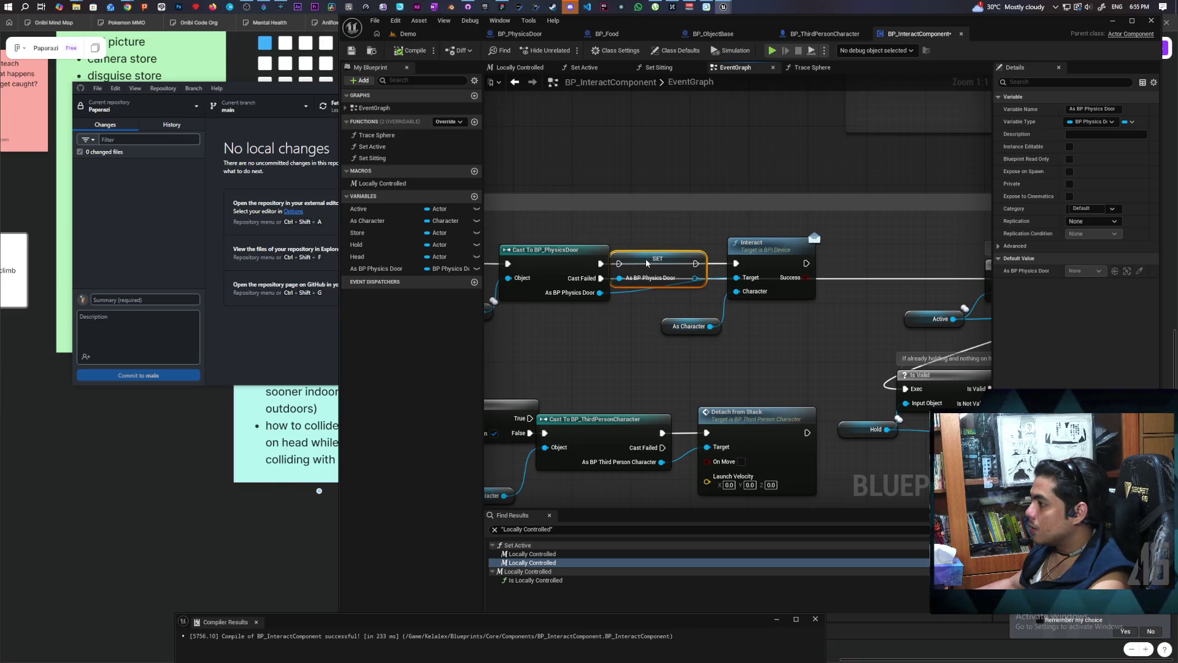
{"action": "mouse_move", "coordinate": [590, 336]}
{"action": "left_mouse_down"}
{"action": "mouse_move", "coordinate": [747, 326]}
{"action": "mouse_move", "coordinate": [655, 310]}
{"action": "mouse_move", "coordinate": [700, 303]}
{"action": "mouse_move", "coordinate": [530, 296]}
{"action": "mouse_move", "coordinate": [559, 315]}
{"action": "left_mouse_up"}
{"action": "key", "text": "ctrl+z"}
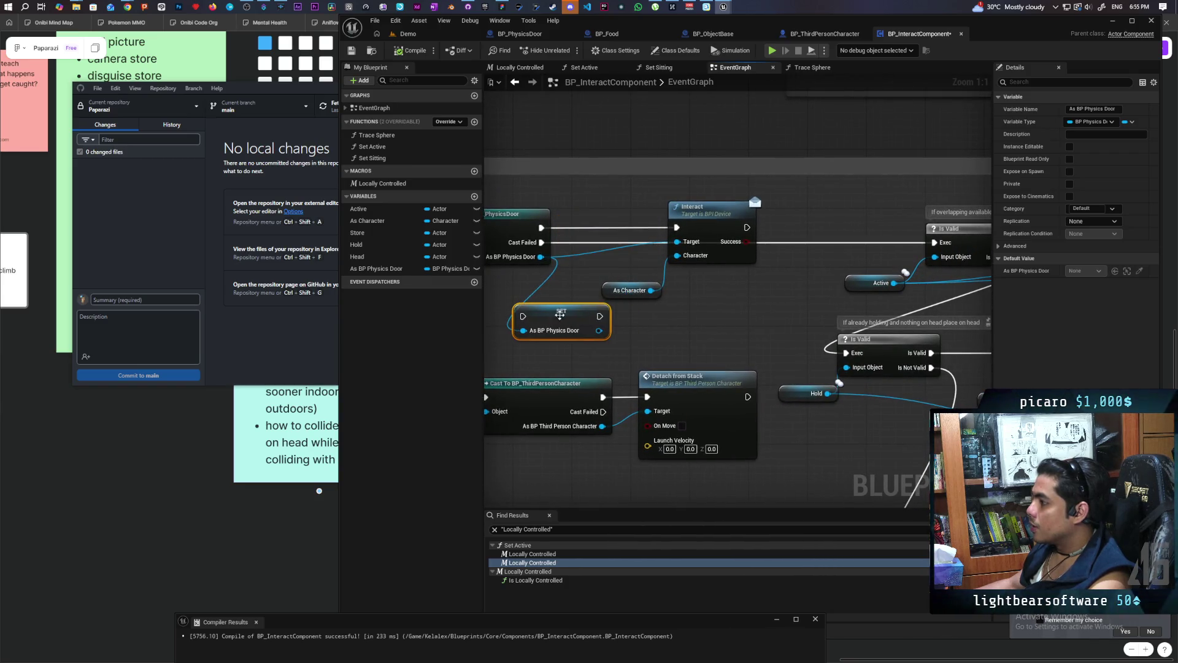
{"action": "mouse_move", "coordinate": [636, 305]}
{"action": "left_mouse_down"}
{"action": "mouse_move", "coordinate": [761, 202]}
{"action": "mouse_move", "coordinate": [712, 291]}
{"action": "mouse_move", "coordinate": [736, 291]}
{"action": "left_mouse_up"}
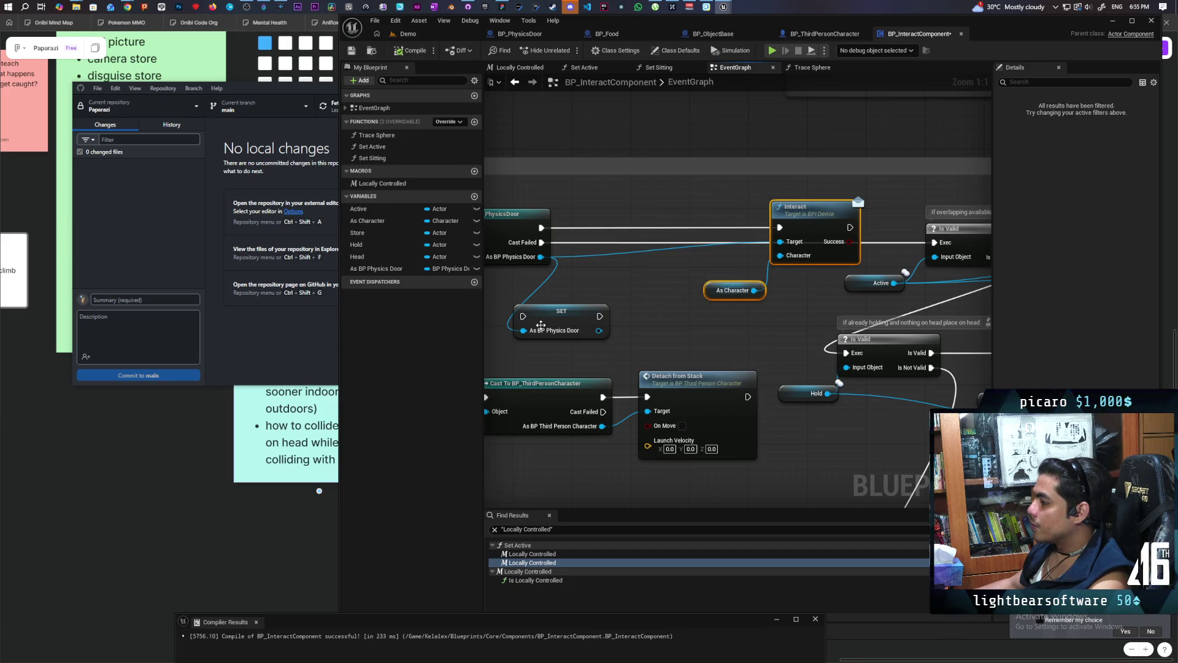
{"action": "left_click_drag", "start_coordinate": [542, 328], "coordinate": [623, 336]}
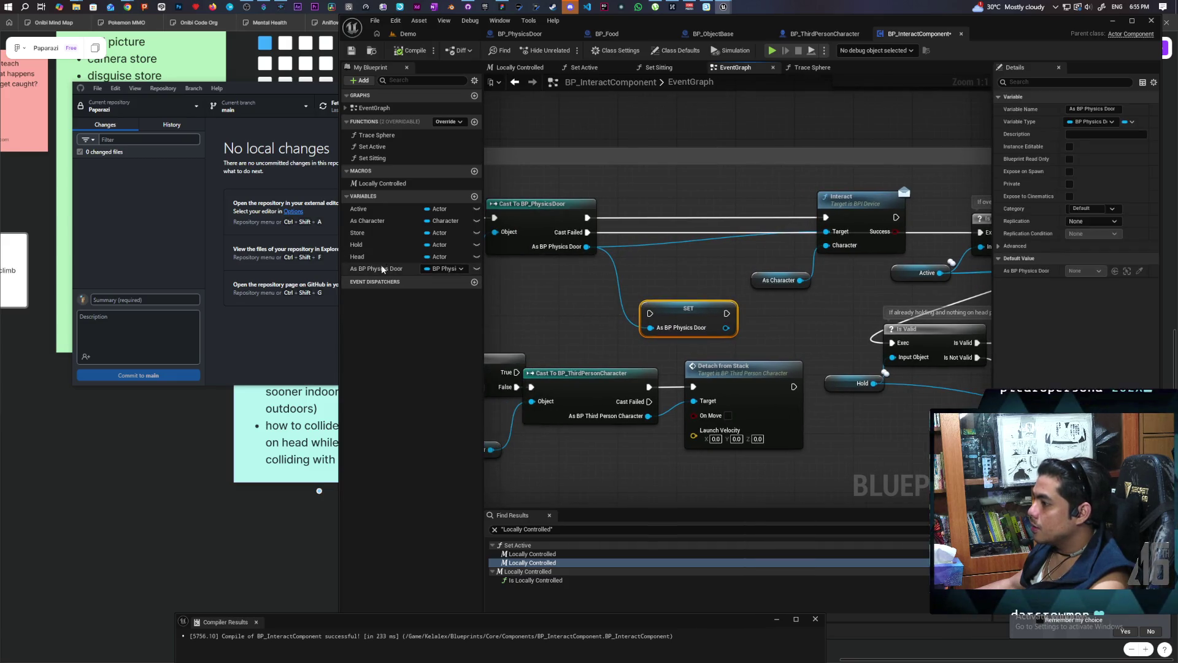
Add an Is Valid macro fed by an As BP Physics Door getter, wiring Is Not Valid into SET.
{"action": "left_click_drag", "start_coordinate": [382, 268], "coordinate": [503, 289]}
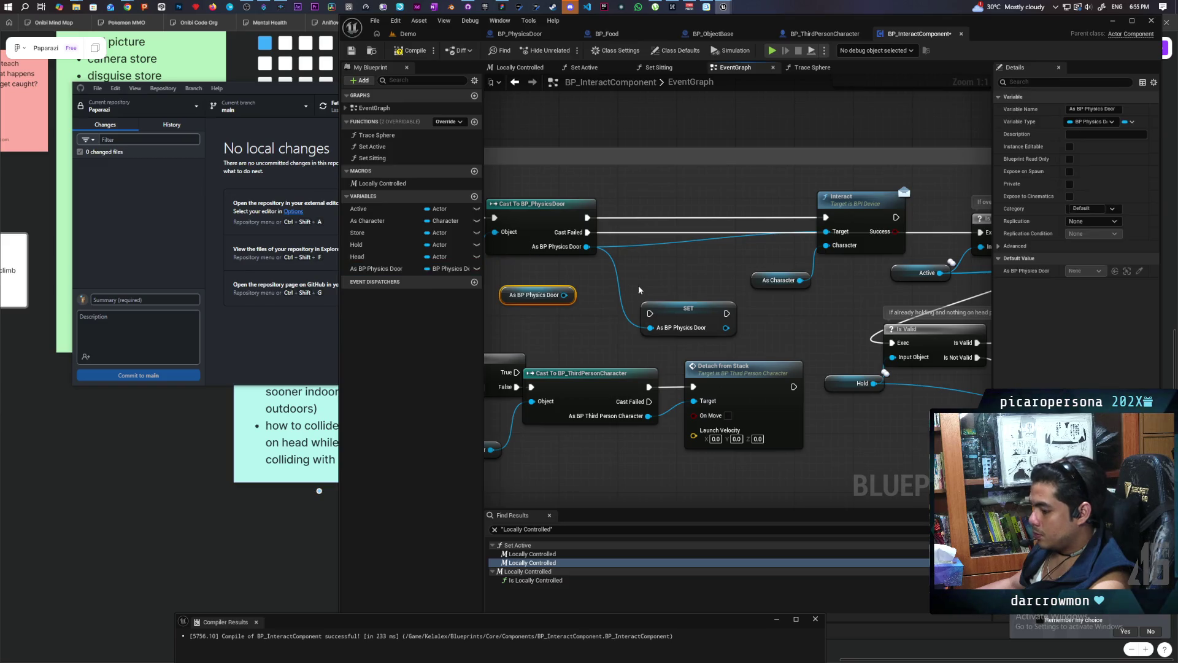
{"action": "left_click", "coordinate": [577, 297]}
{"action": "key", "text": "ctrl+v"}
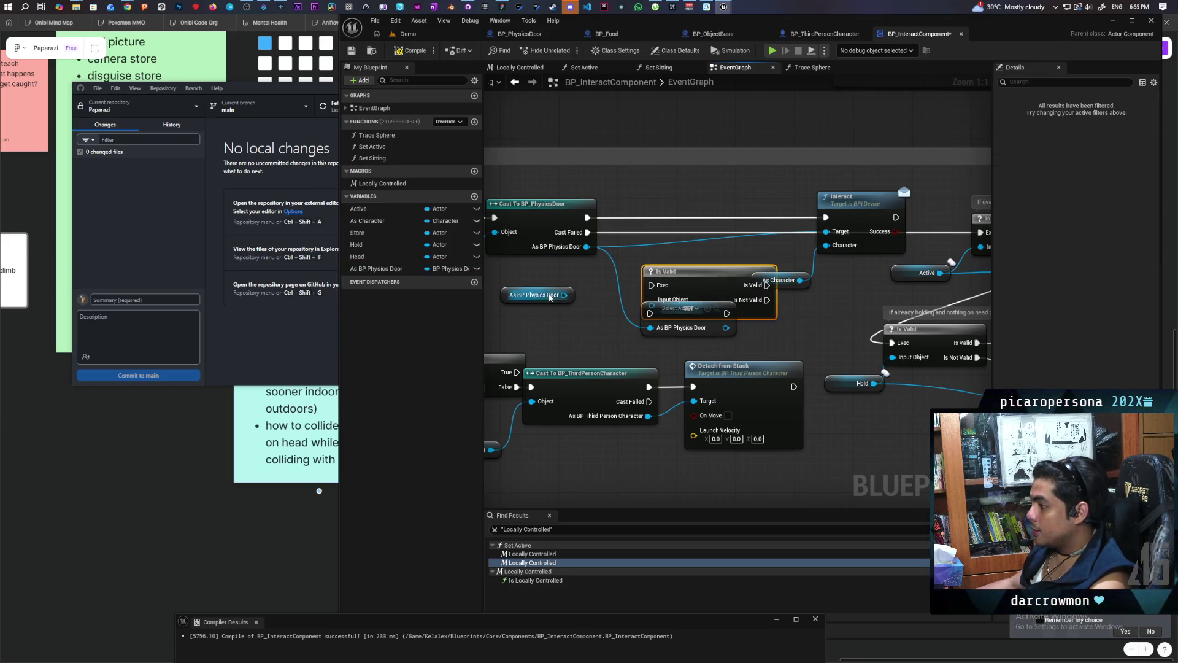
{"action": "mouse_move", "coordinate": [564, 294]}
{"action": "left_mouse_down"}
{"action": "mouse_move", "coordinate": [650, 313]}
{"action": "mouse_move", "coordinate": [650, 325]}
{"action": "left_mouse_up"}
{"action": "key", "text": "Escape"}
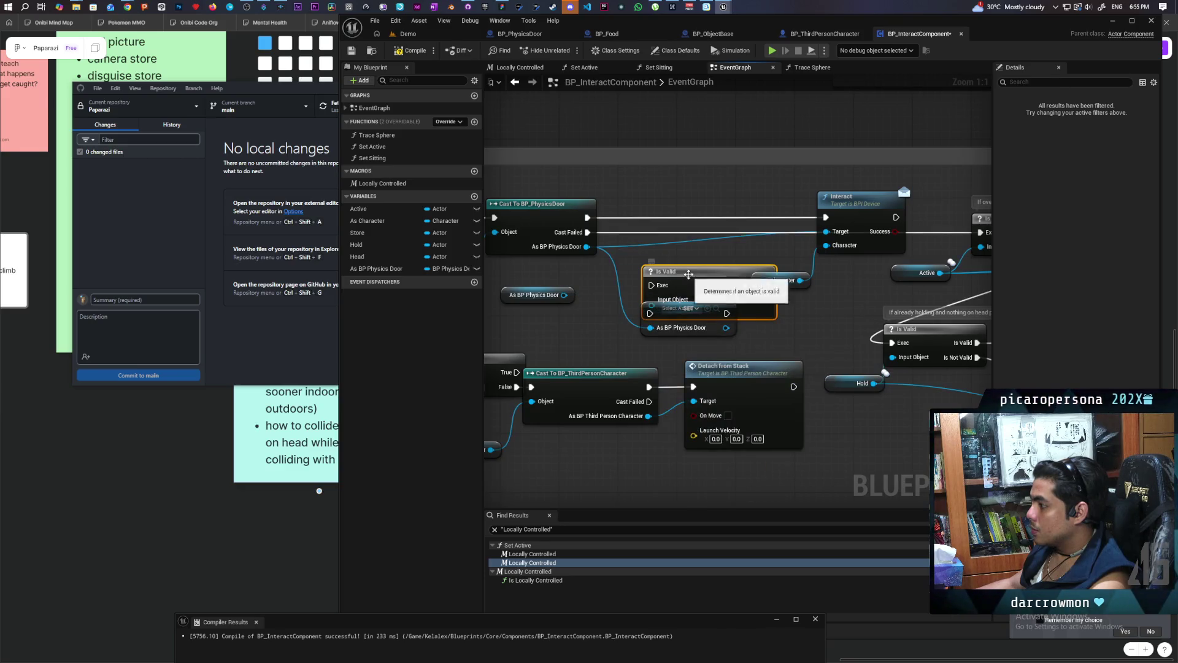
{"action": "left_click_drag", "start_coordinate": [675, 272], "coordinate": [658, 233]}
{"action": "mouse_move", "coordinate": [564, 294]}
{"action": "left_mouse_down"}
{"action": "mouse_move", "coordinate": [634, 267]}
{"action": "mouse_move", "coordinate": [652, 227]}
{"action": "mouse_move", "coordinate": [627, 218]}
{"action": "left_mouse_up"}
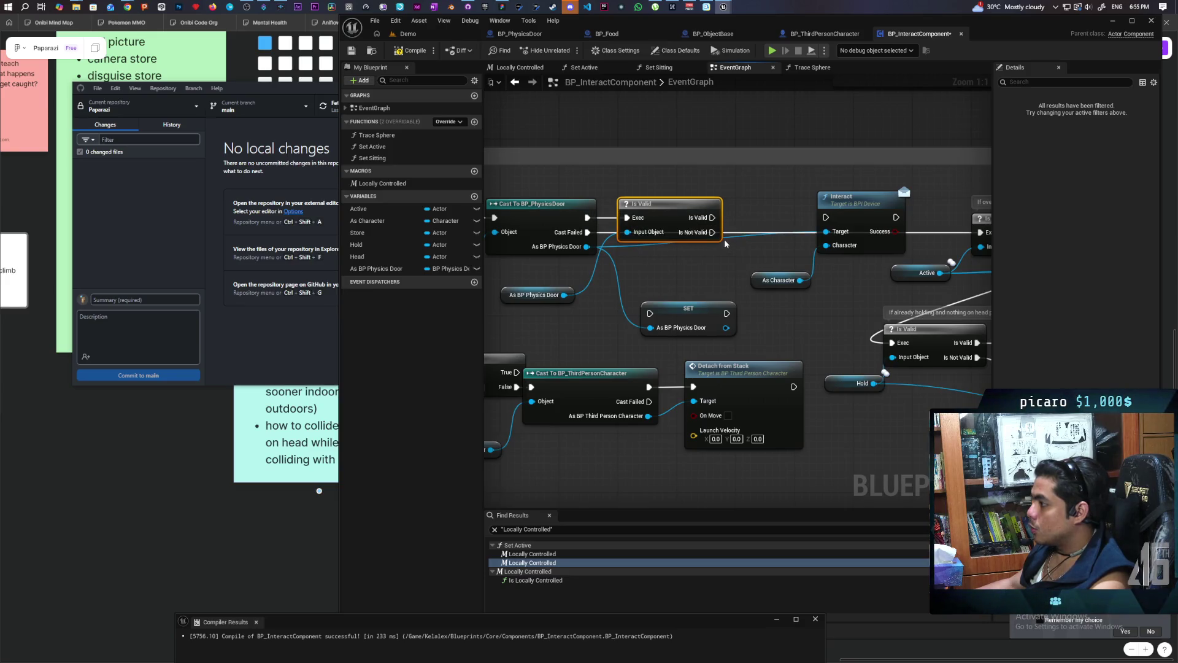
{"action": "mouse_move", "coordinate": [713, 231]}
{"action": "left_mouse_down"}
{"action": "mouse_move", "coordinate": [645, 310]}
{"action": "mouse_move", "coordinate": [681, 316]}
{"action": "mouse_move", "coordinate": [826, 217]}
{"action": "left_mouse_up"}
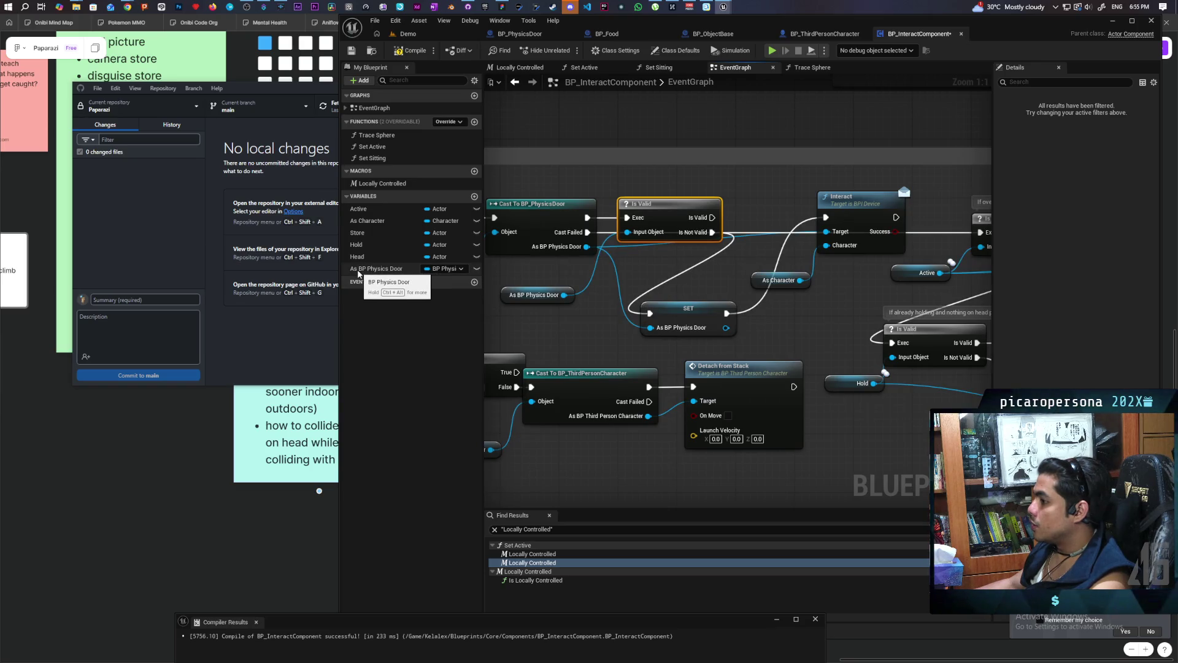
Move the Is Valid check beside S Interact, rewiring execution so it runs before the door cast.
{"action": "mouse_move", "coordinate": [359, 274]}
{"action": "left_mouse_down"}
{"action": "mouse_move", "coordinate": [620, 270]}
{"action": "mouse_move", "coordinate": [709, 221]}
{"action": "left_mouse_up"}
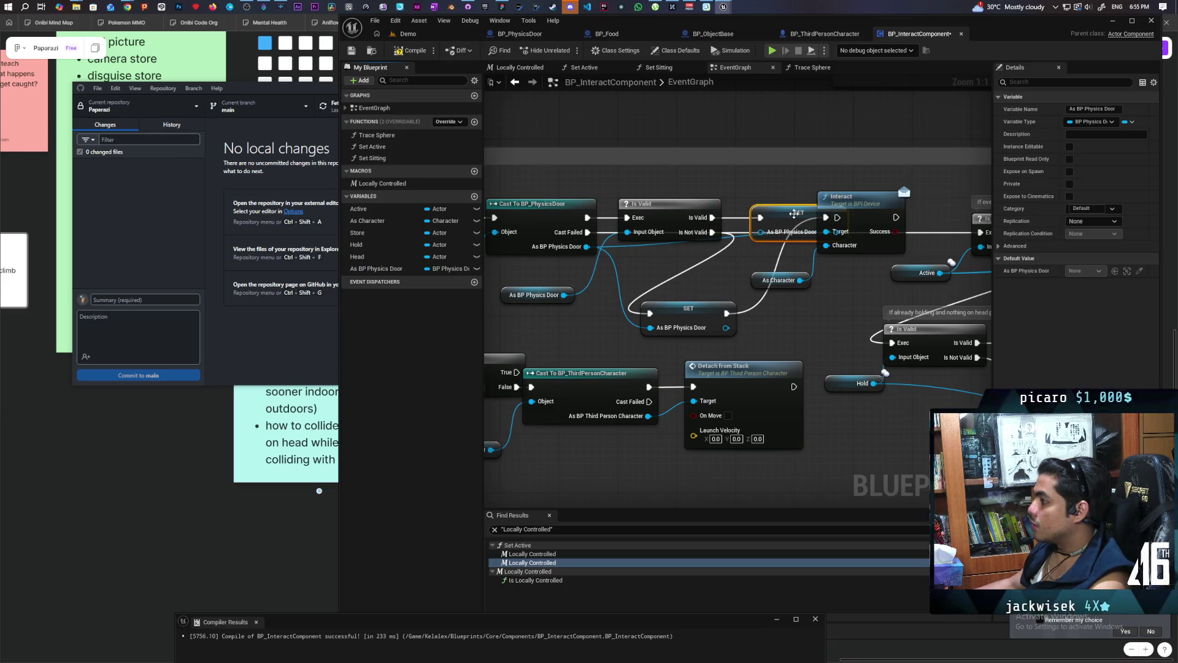
{"action": "left_click_drag", "start_coordinate": [819, 218], "coordinate": [855, 218]}
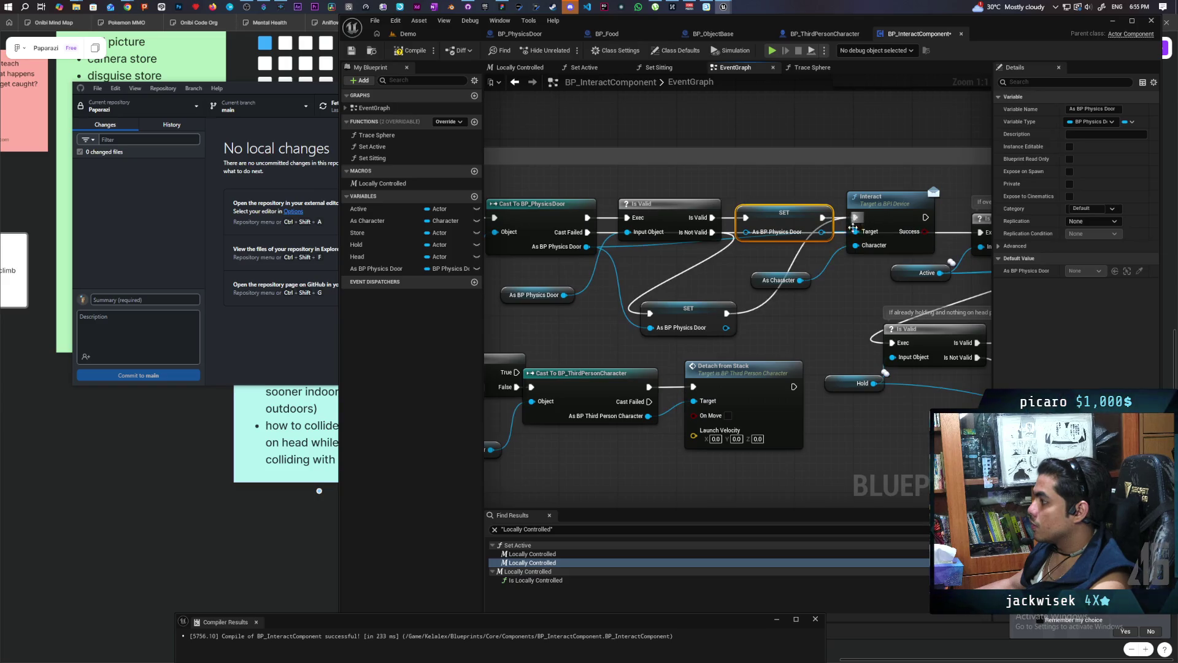
{"action": "mouse_move", "coordinate": [783, 264]}
{"action": "left_mouse_down"}
{"action": "mouse_move", "coordinate": [799, 301]}
{"action": "mouse_move", "coordinate": [783, 330]}
{"action": "left_mouse_up"}
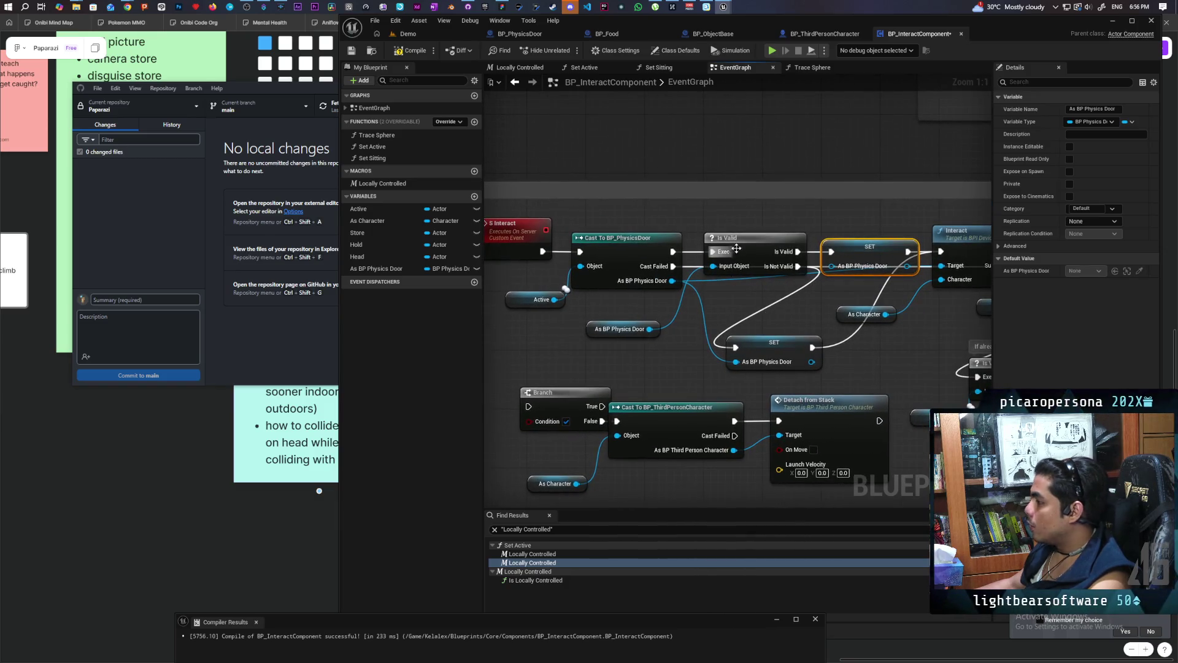
{"action": "left_click_drag", "start_coordinate": [736, 248], "coordinate": [753, 294]}
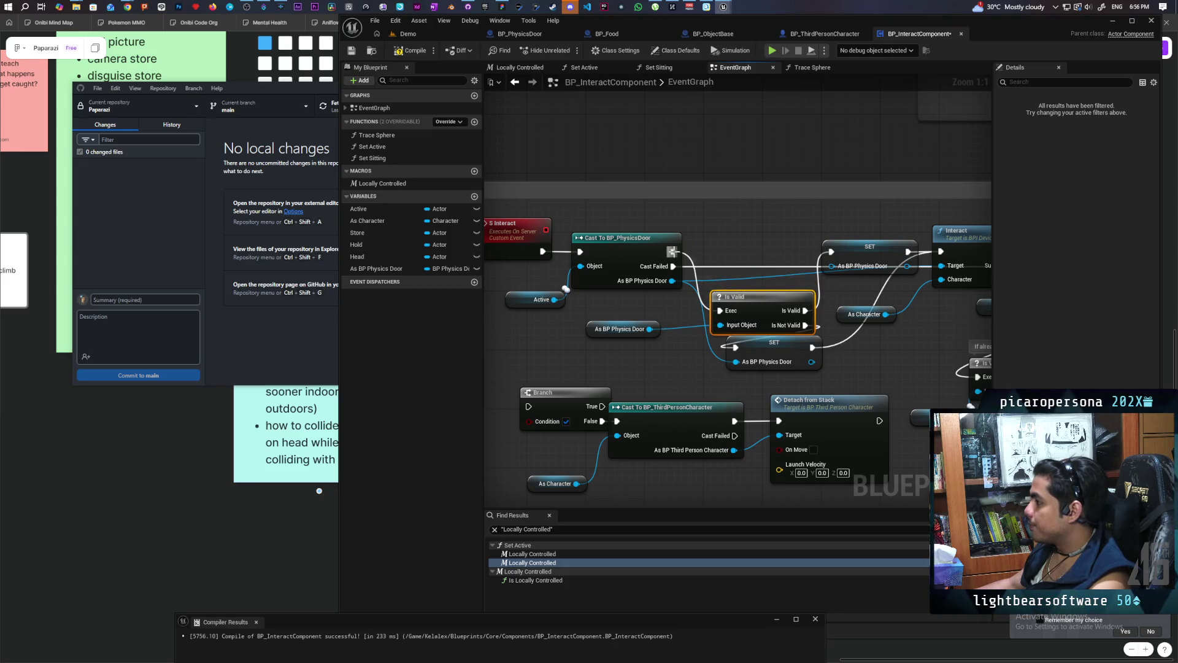
{"action": "left_click_drag", "start_coordinate": [672, 252], "coordinate": [822, 253]}
{"action": "mouse_move", "coordinate": [766, 302]}
{"action": "left_mouse_down"}
{"action": "mouse_move", "coordinate": [729, 330]}
{"action": "mouse_move", "coordinate": [766, 315]}
{"action": "left_mouse_up"}
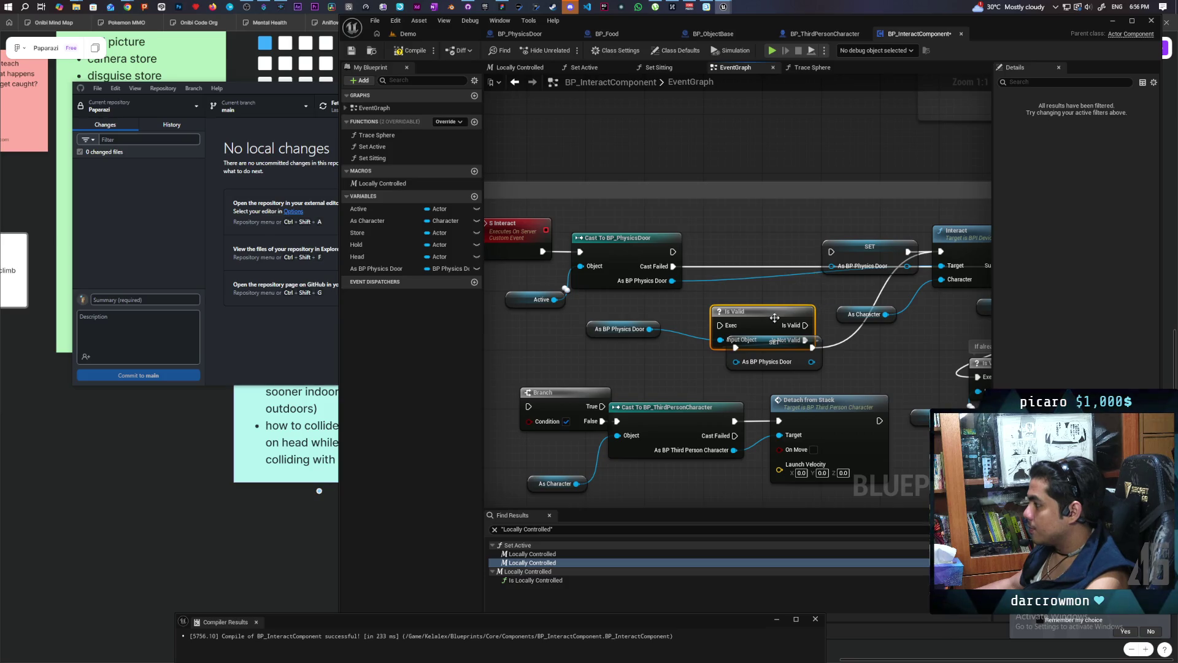
{"action": "left_click_drag", "start_coordinate": [614, 329], "coordinate": [546, 351]}
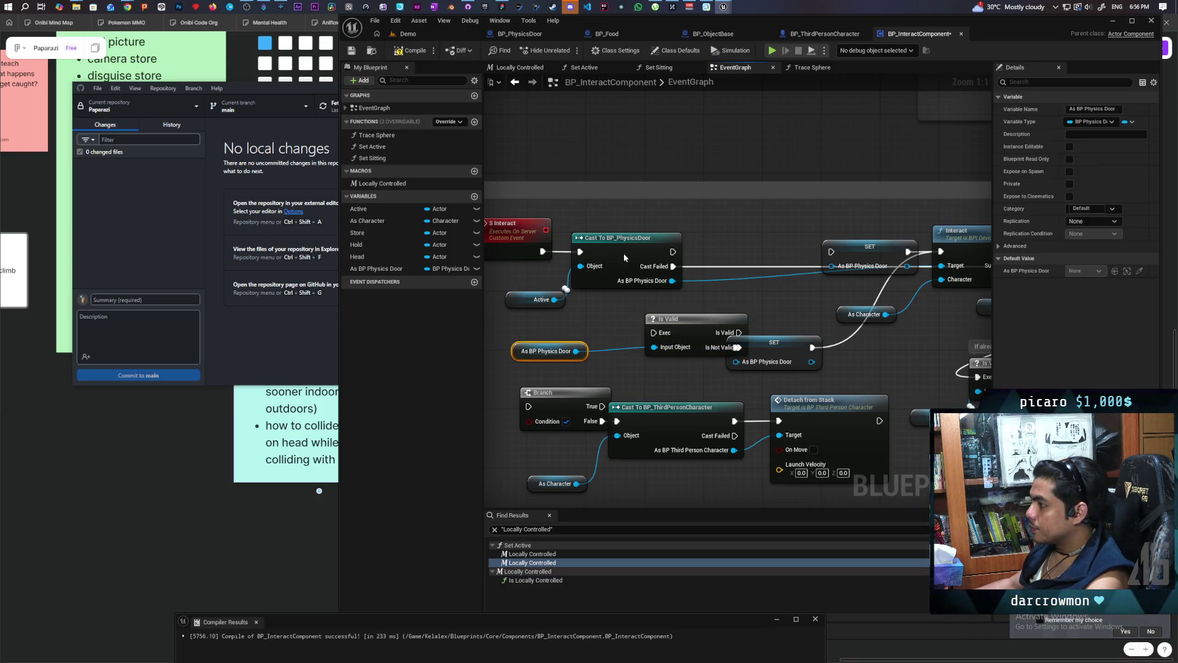
{"action": "left_click_drag", "start_coordinate": [623, 253], "coordinate": [727, 253]}
{"action": "left_click_drag", "start_coordinate": [529, 296], "coordinate": [608, 289]}
Place Is Valid right after S Interact and route Is Not Valid into Cast To BP_PhysicsDoor.
{"action": "left_click_drag", "start_coordinate": [689, 327], "coordinate": [608, 246]}
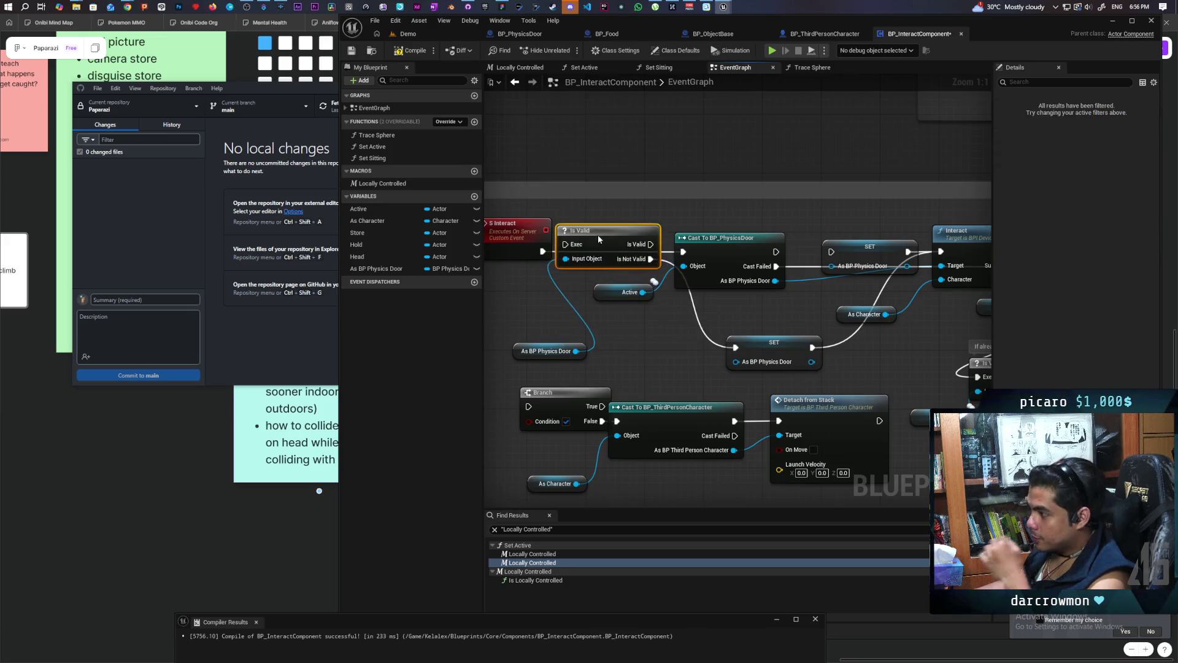
{"action": "left_click", "coordinate": [517, 240]}
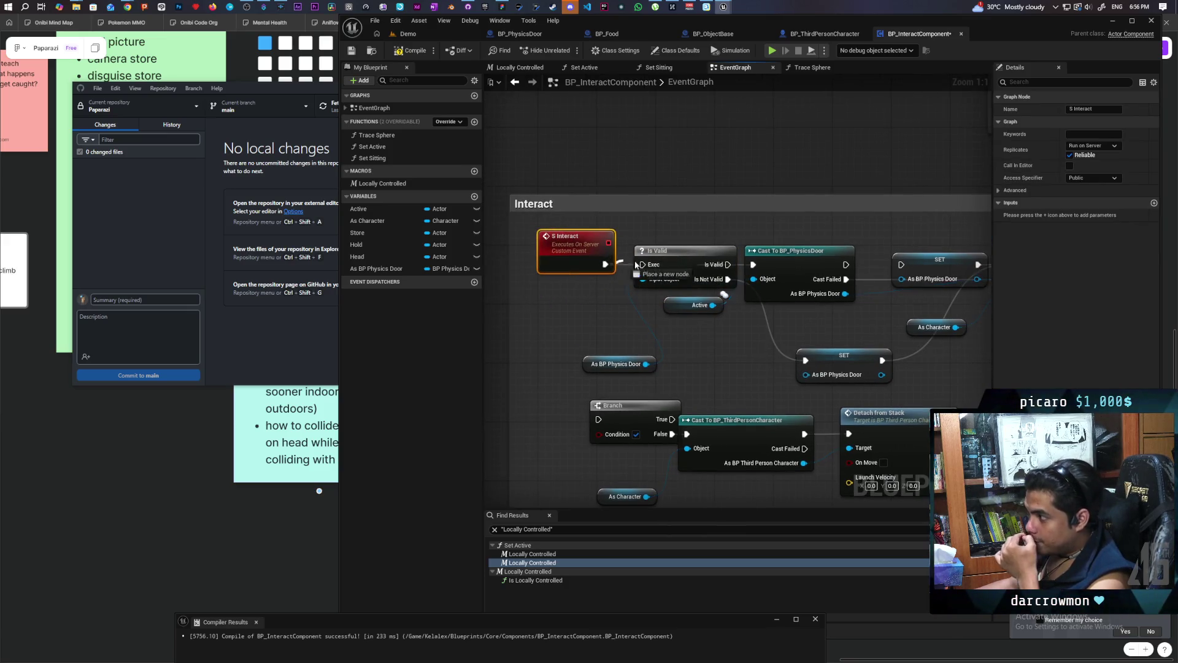
{"action": "left_click_drag", "start_coordinate": [614, 364], "coordinate": [584, 326]}
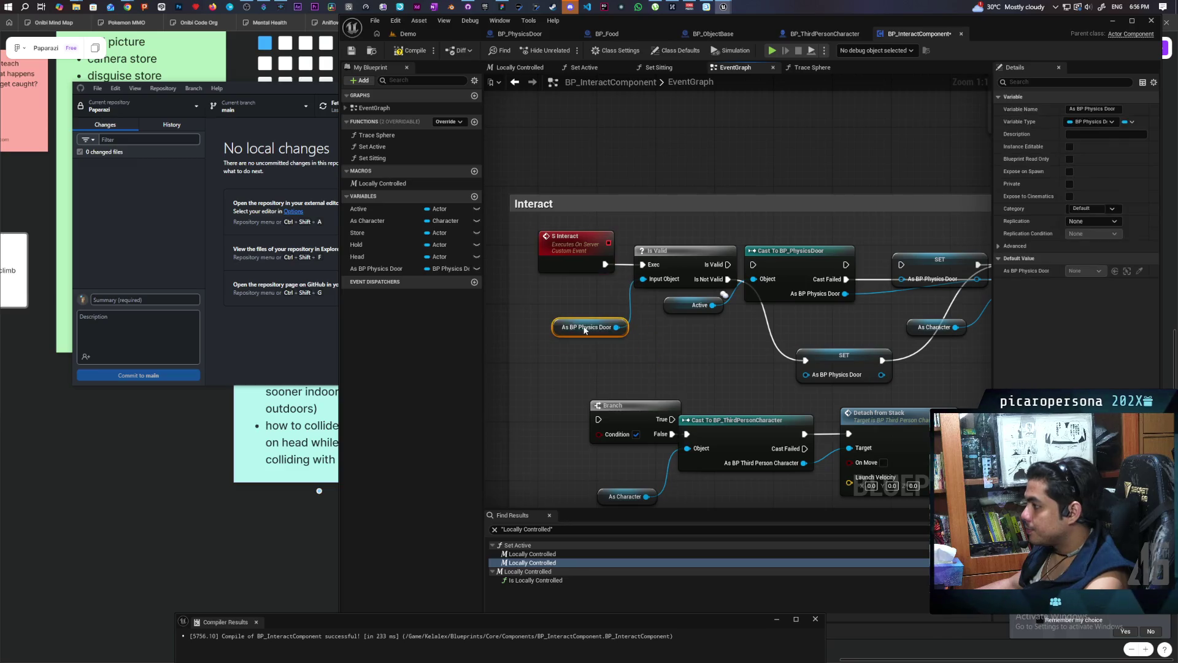
{"action": "mouse_move", "coordinate": [793, 265]}
{"action": "left_mouse_down"}
{"action": "mouse_move", "coordinate": [793, 325]}
{"action": "mouse_move", "coordinate": [830, 301]}
{"action": "mouse_move", "coordinate": [743, 327]}
{"action": "left_mouse_up"}
{"action": "left_click_drag", "start_coordinate": [641, 305], "coordinate": [705, 328]}
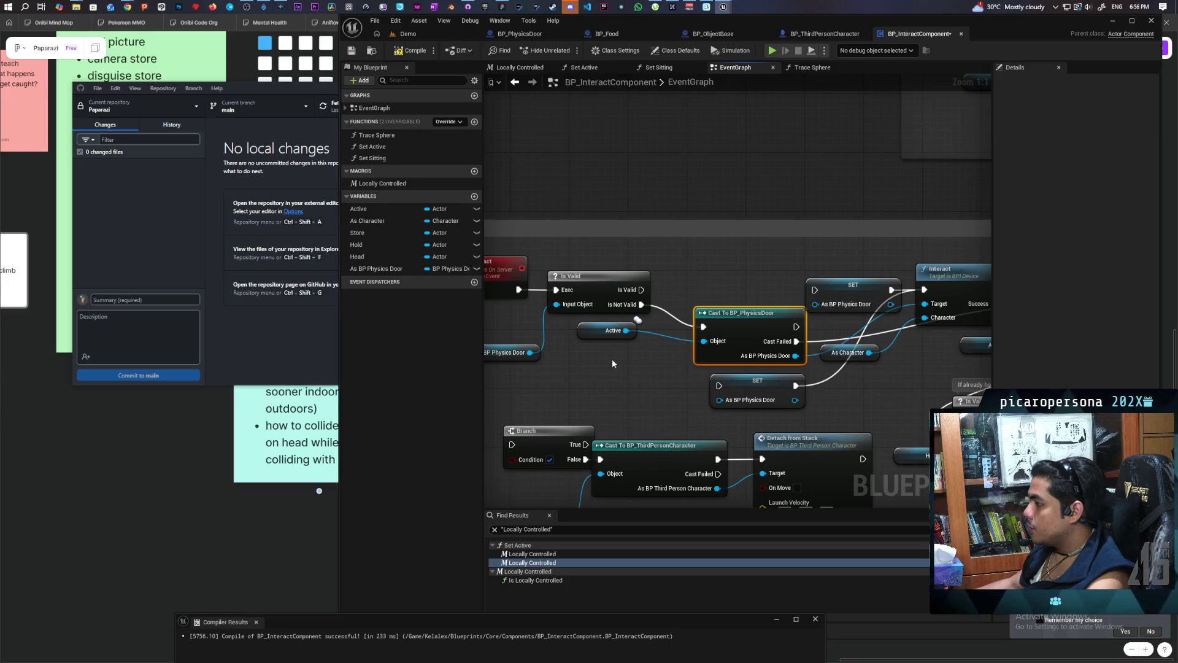
{"action": "left_click_drag", "start_coordinate": [596, 342], "coordinate": [618, 400]}
{"action": "mouse_move", "coordinate": [737, 322]}
{"action": "left_mouse_down"}
{"action": "mouse_move", "coordinate": [690, 331]}
{"action": "mouse_move", "coordinate": [716, 330]}
{"action": "left_mouse_up"}
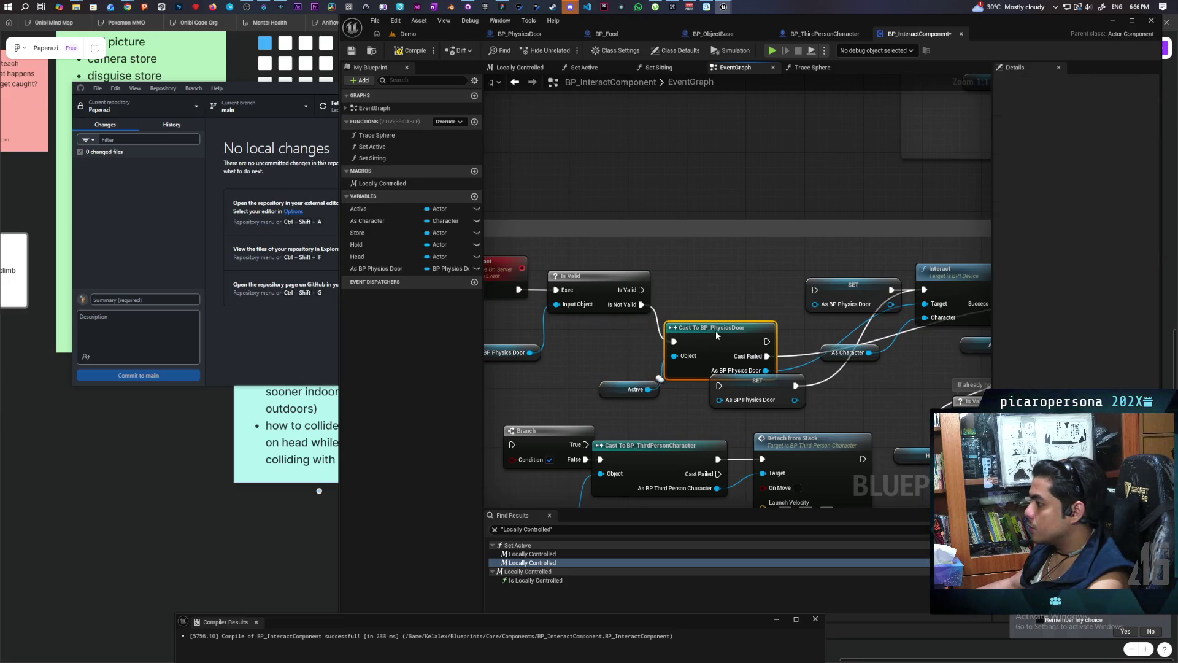
Line up SET As BP Physics Door and Interact after the cast's success output.
{"action": "left_click_drag", "start_coordinate": [764, 374], "coordinate": [764, 396]}
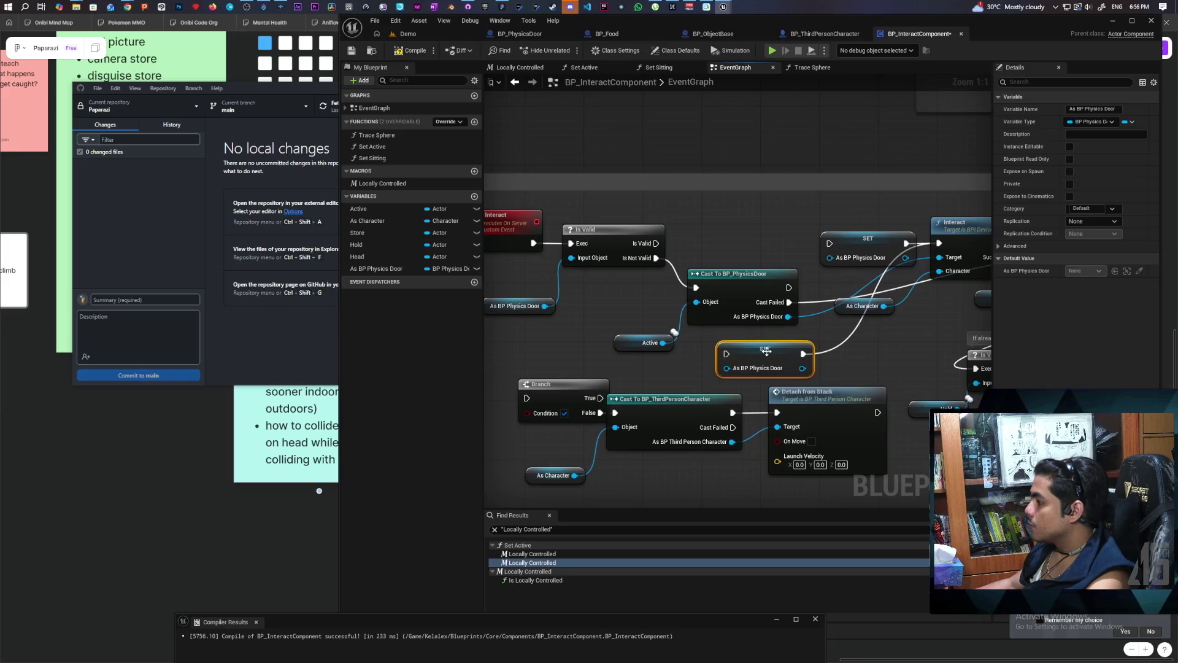
{"action": "left_click_drag", "start_coordinate": [787, 347], "coordinate": [765, 348]}
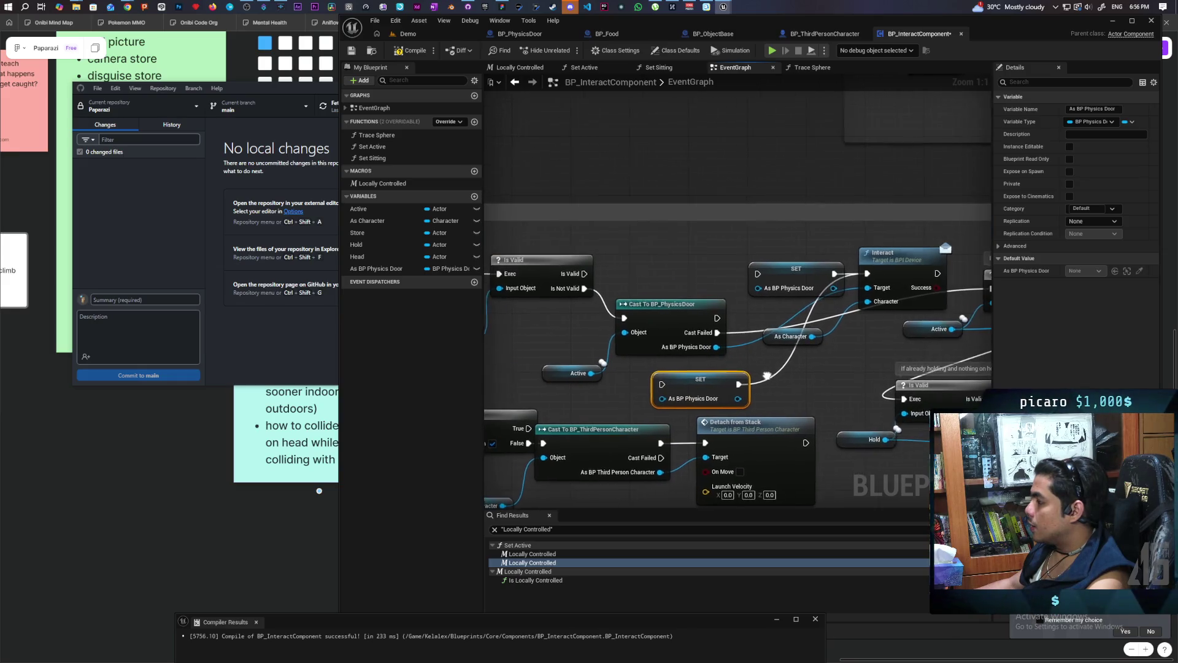
{"action": "mouse_move", "coordinate": [714, 319]}
{"action": "left_mouse_down"}
{"action": "mouse_move", "coordinate": [706, 356]}
{"action": "mouse_move", "coordinate": [661, 369]}
{"action": "mouse_move", "coordinate": [761, 295]}
{"action": "left_mouse_up"}
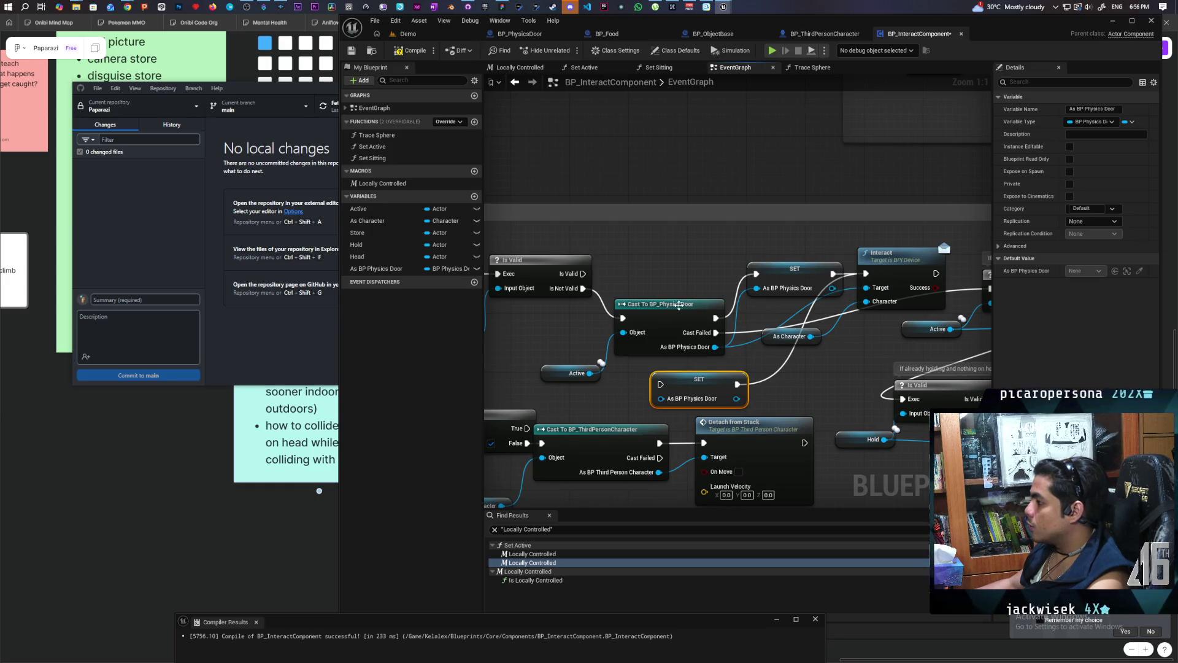
{"action": "left_click", "coordinate": [679, 305]}
{"action": "left_click_drag", "start_coordinate": [782, 275], "coordinate": [778, 314]}
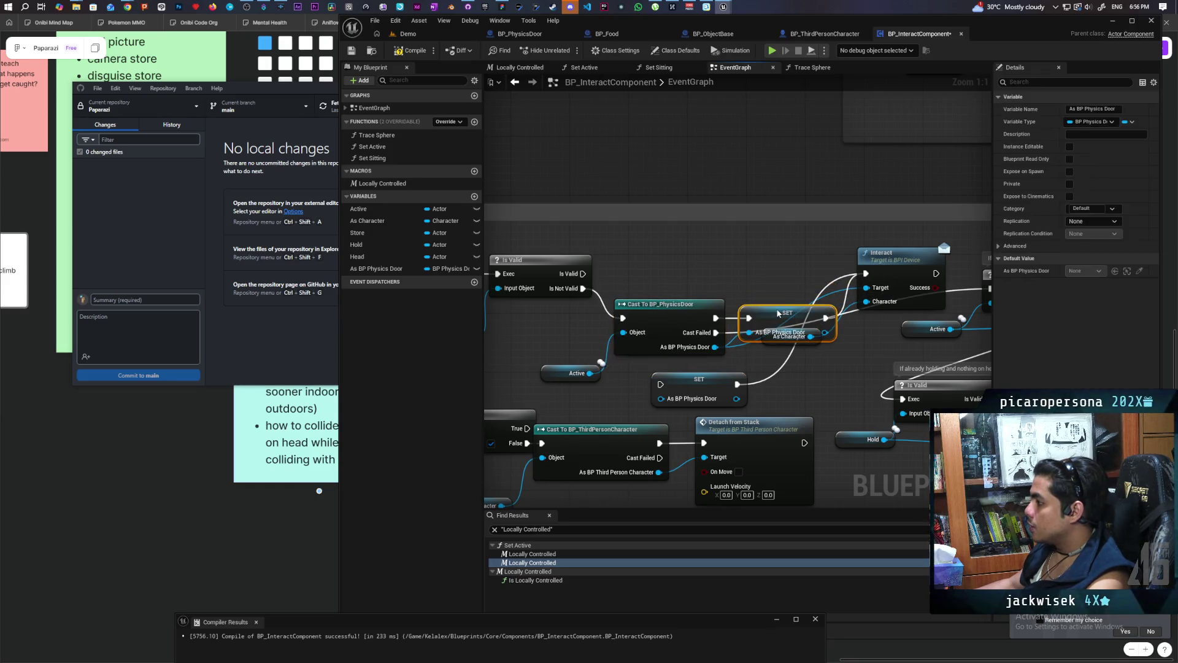
{"action": "mouse_move", "coordinate": [910, 261]}
{"action": "left_mouse_down"}
{"action": "mouse_move", "coordinate": [850, 344]}
{"action": "mouse_move", "coordinate": [898, 317]}
{"action": "left_mouse_up"}
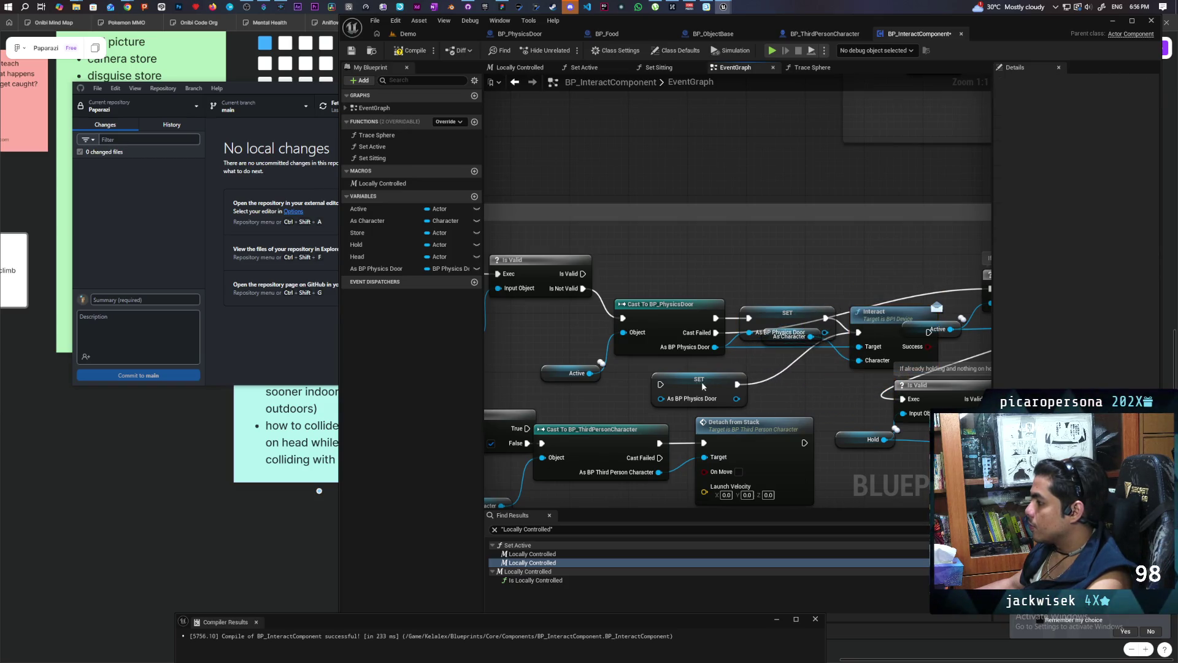
{"action": "left_click_drag", "start_coordinate": [703, 385], "coordinate": [774, 263]}
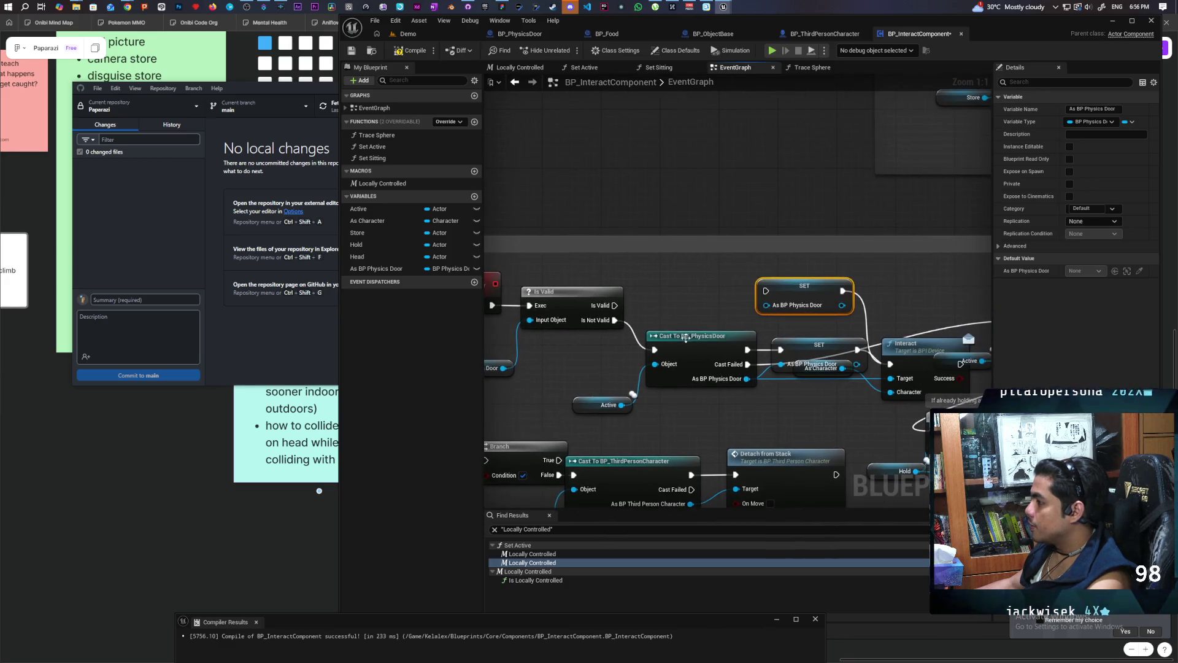
Duplicate the Interact node, targeting As BP Physics Door and triggered by Is Valid's valid output.
{"action": "left_click", "coordinate": [854, 353]}
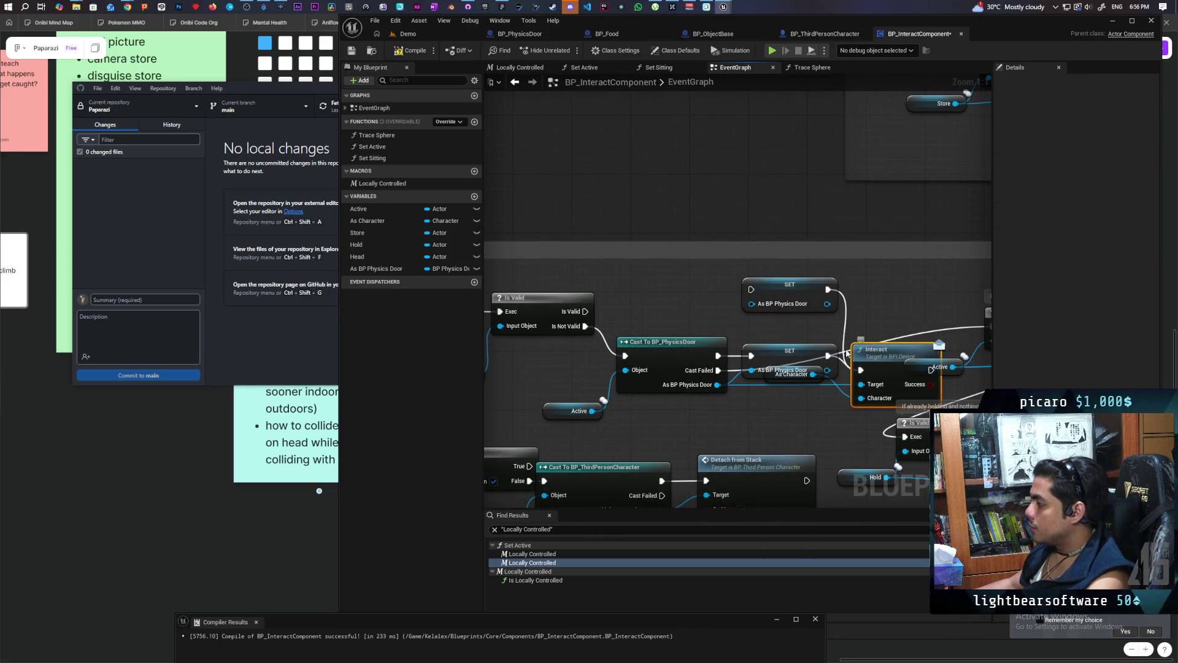
{"action": "mouse_move", "coordinate": [875, 351]}
{"action": "left_mouse_down"}
{"action": "mouse_move", "coordinate": [889, 284]}
{"action": "mouse_move", "coordinate": [883, 299]}
{"action": "left_mouse_up"}
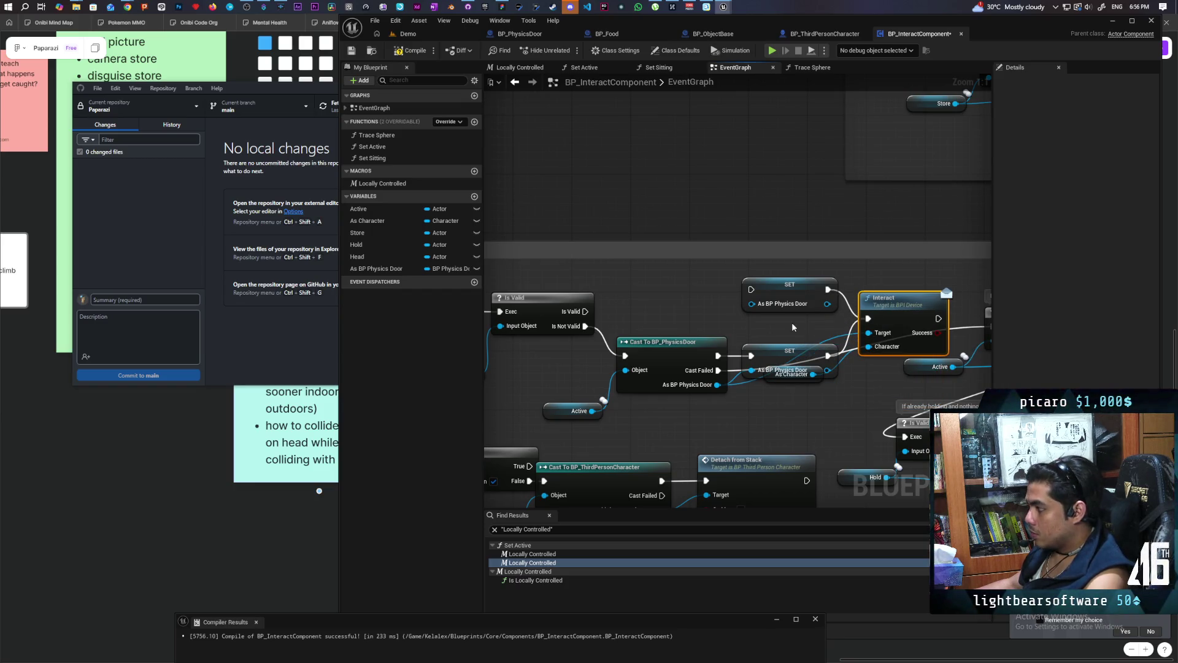
{"action": "key", "text": "ctrl+c"}
{"action": "key", "text": "ctrl+v"}
{"action": "left_click_drag", "start_coordinate": [673, 310], "coordinate": [657, 285]}
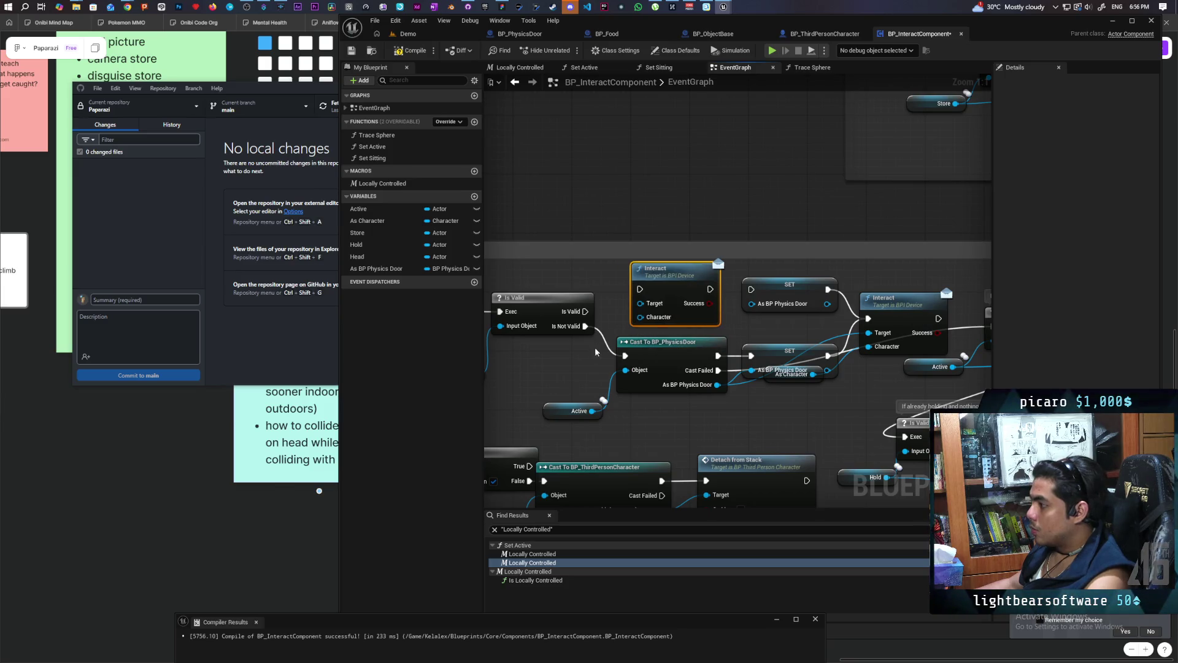
{"action": "mouse_move", "coordinate": [546, 362]}
{"action": "left_mouse_down"}
{"action": "mouse_move", "coordinate": [706, 319]}
{"action": "mouse_move", "coordinate": [721, 299]}
{"action": "mouse_move", "coordinate": [908, 365]}
{"action": "mouse_move", "coordinate": [890, 366]}
{"action": "mouse_move", "coordinate": [863, 398]}
{"action": "left_mouse_up"}
{"action": "mouse_move", "coordinate": [666, 300]}
{"action": "left_mouse_down"}
{"action": "mouse_move", "coordinate": [713, 278]}
{"action": "mouse_move", "coordinate": [777, 288]}
{"action": "left_mouse_up"}
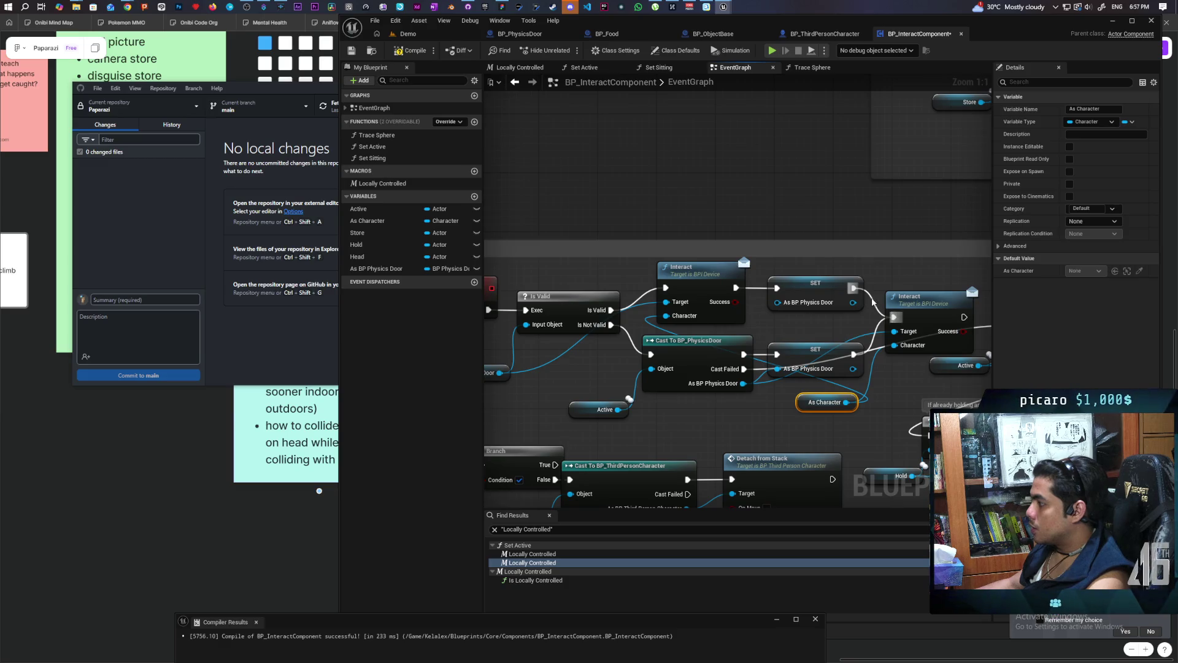
Tidy the right-hand Interact node's position and return to the Demo level.
{"action": "left_click", "coordinate": [872, 303]}
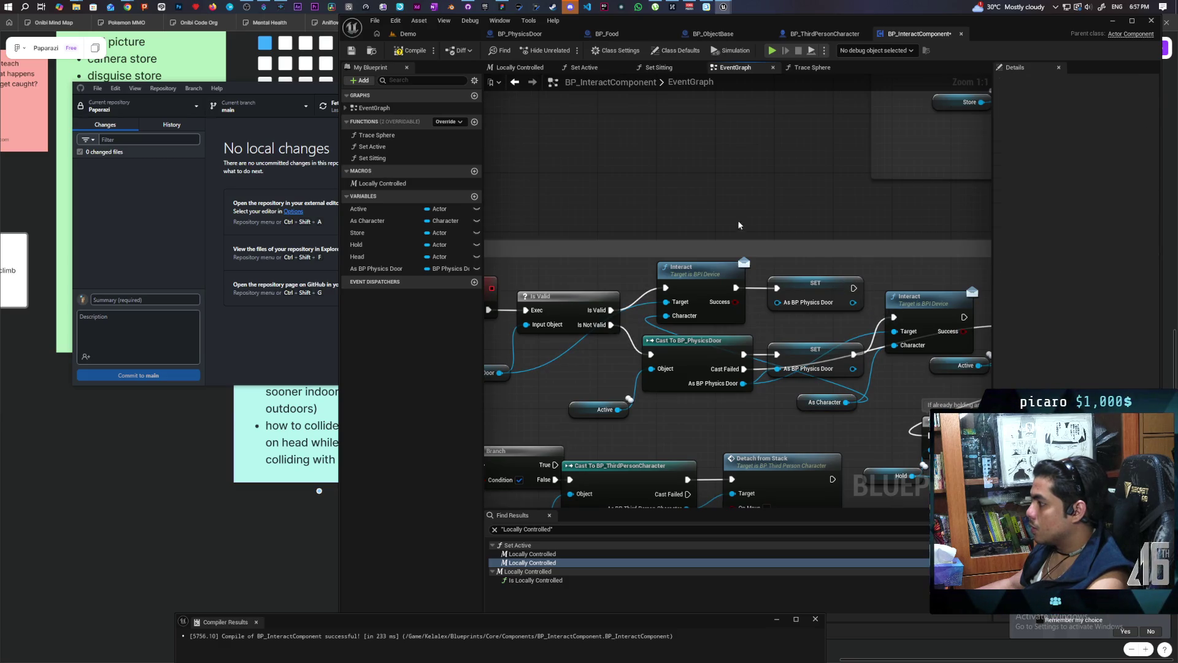
{"action": "mouse_move", "coordinate": [830, 301]}
{"action": "left_mouse_down"}
{"action": "mouse_move", "coordinate": [830, 326]}
{"action": "mouse_move", "coordinate": [832, 281]}
{"action": "mouse_move", "coordinate": [834, 290]}
{"action": "left_mouse_up"}
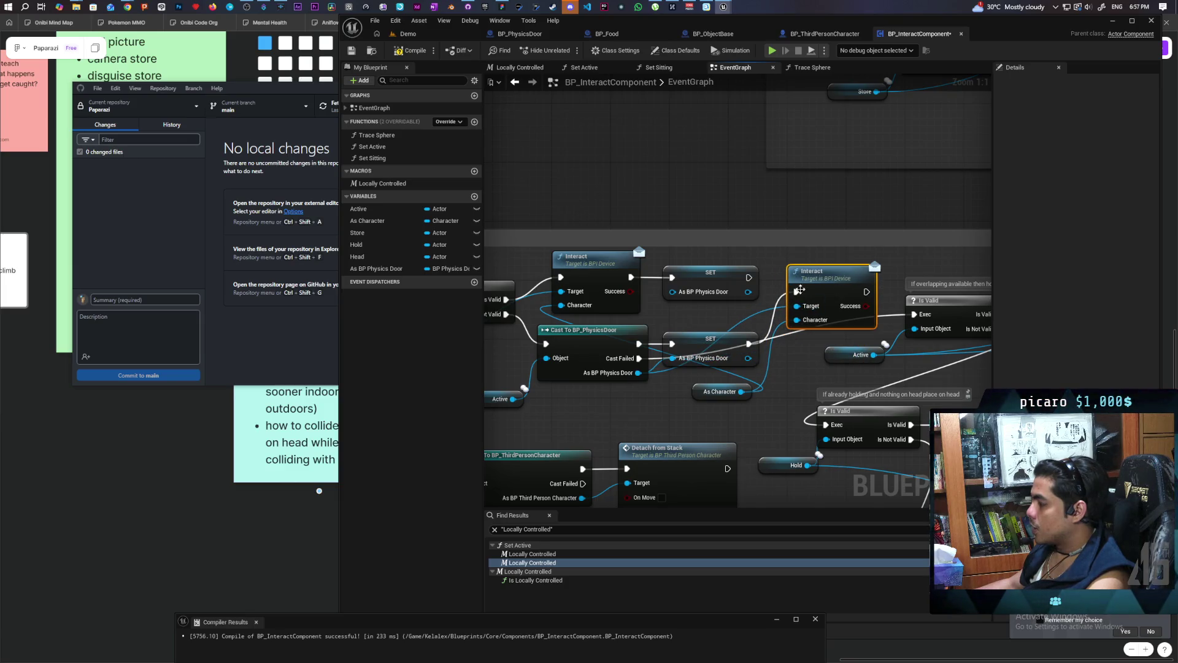
{"action": "left_click", "coordinate": [408, 34]}
Save all assets, launch a three-client play test, and jump the blue character onto the red one.
{"action": "key", "text": "ctrl+s"}
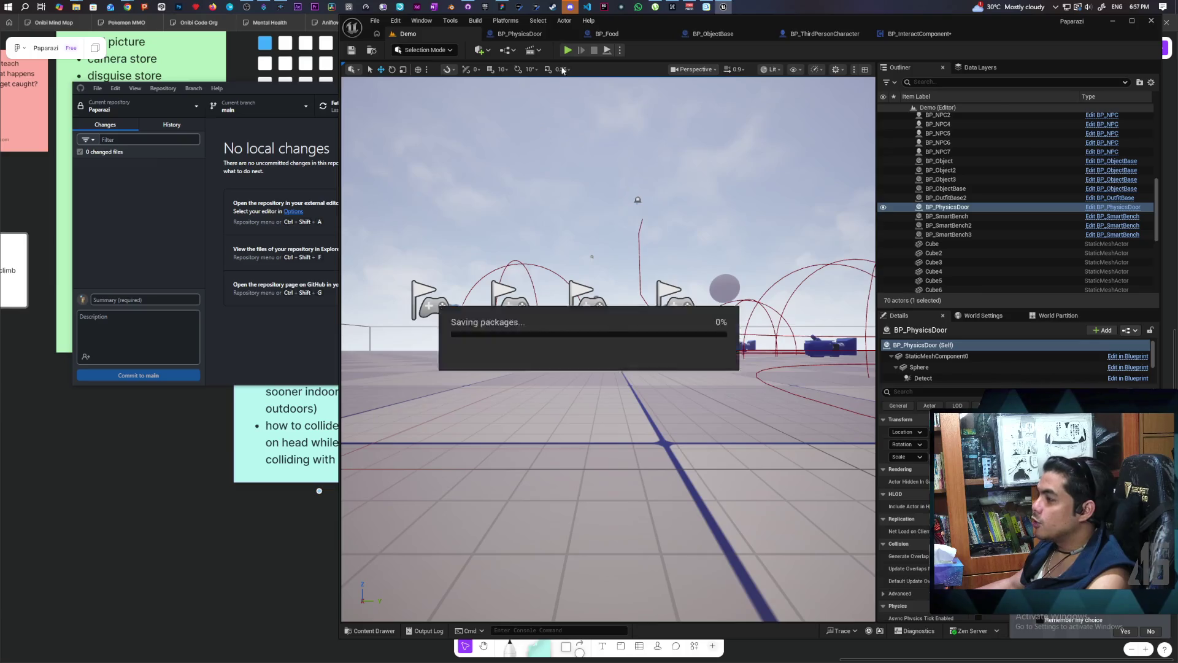
{"action": "left_click", "coordinate": [567, 50]}
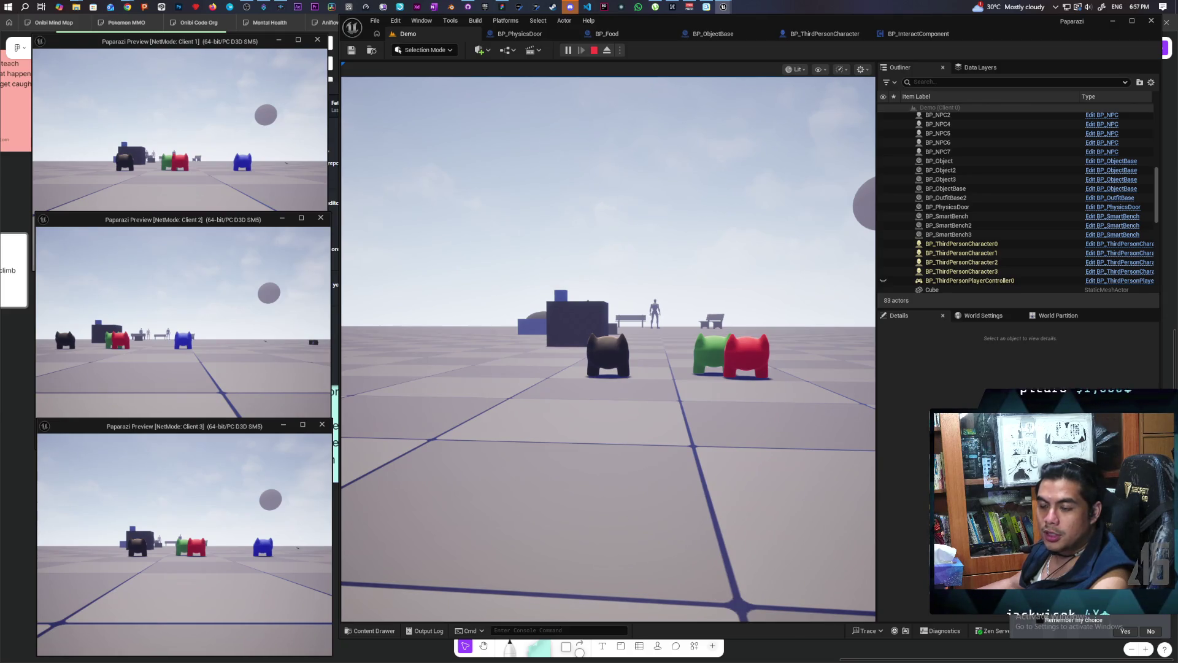
{"action": "left_click", "coordinate": [300, 352]}
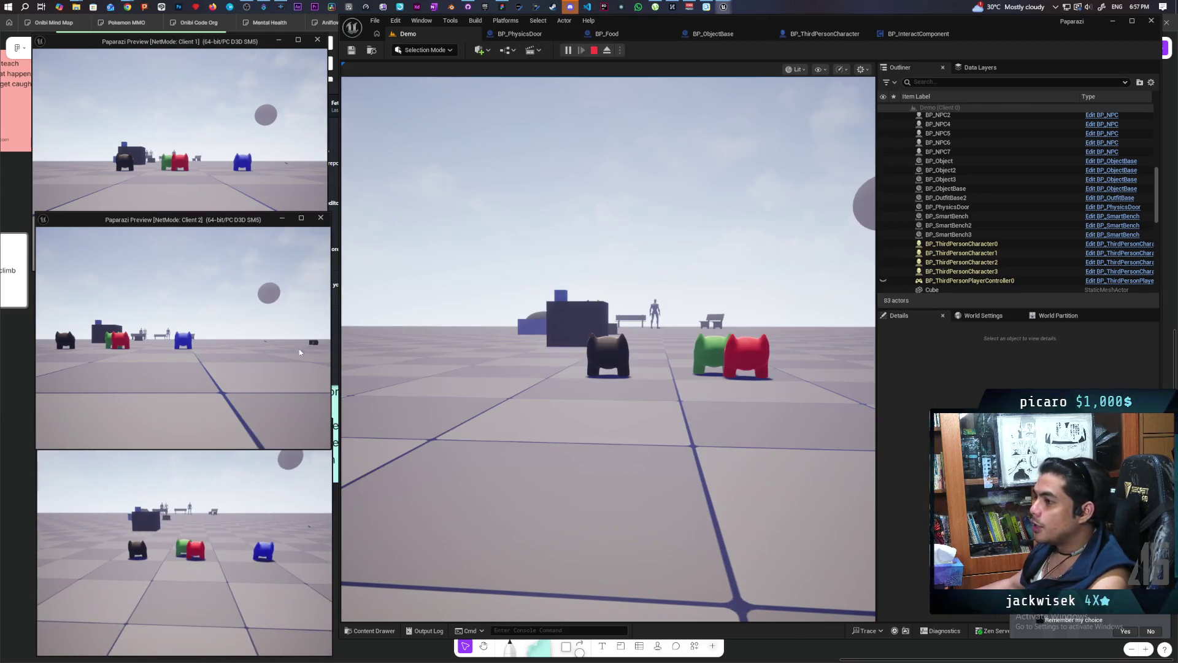
{"action": "key", "text": "w"}
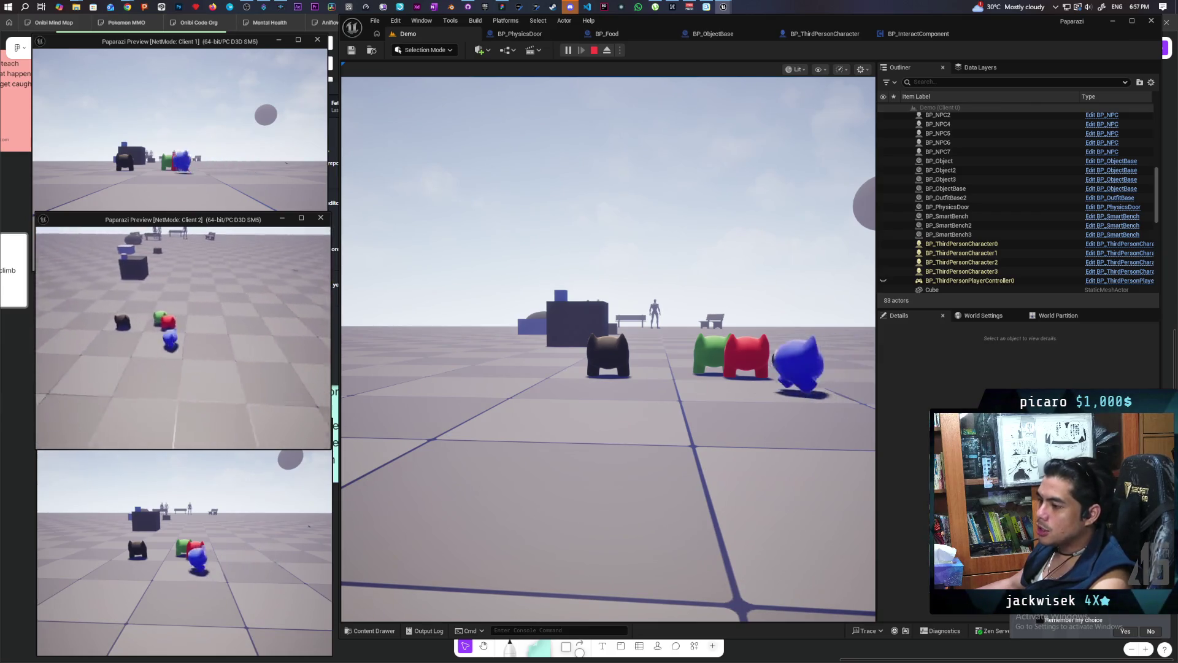
{"action": "key", "text": "space"}
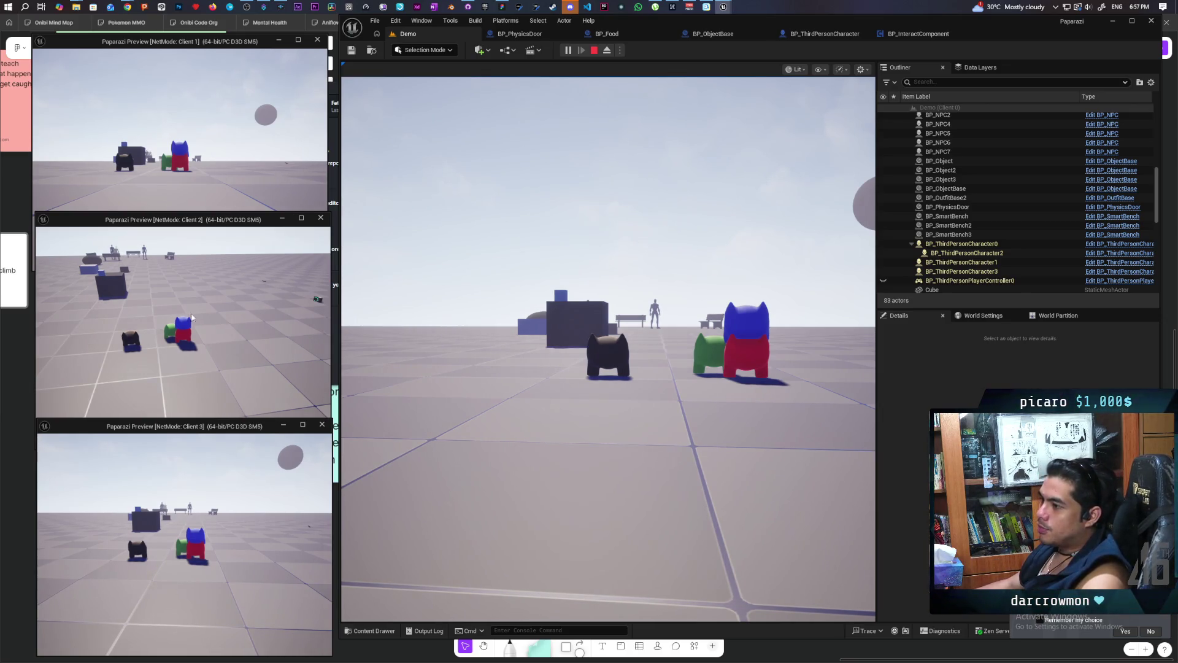
Walk the cat character onto the red and blue stack.
{"action": "left_click", "coordinate": [552, 307]}
{"action": "key", "text": "w"}
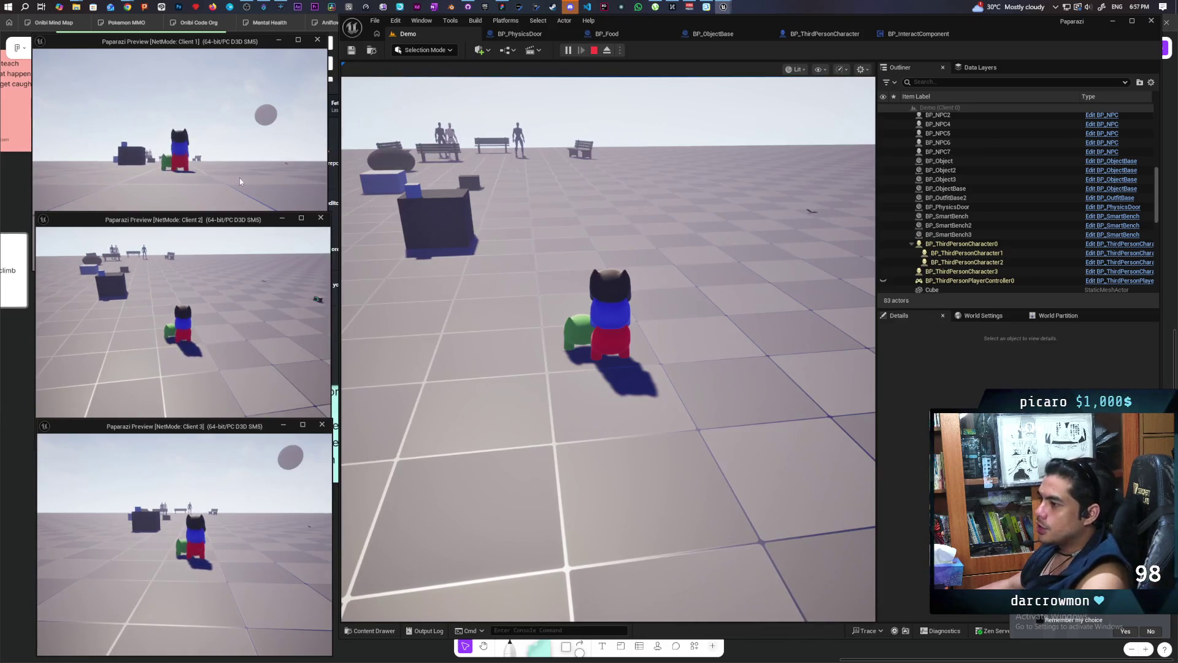
{"action": "left_click", "coordinate": [244, 315]}
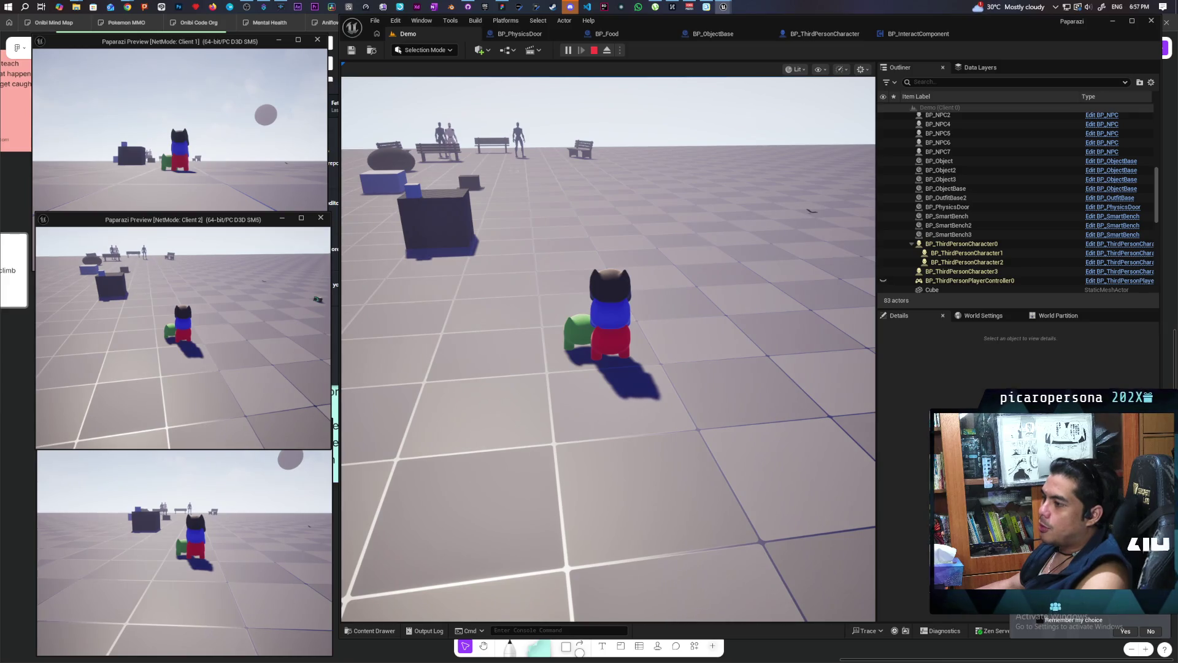
{"action": "key", "text": "alt+Tab"}
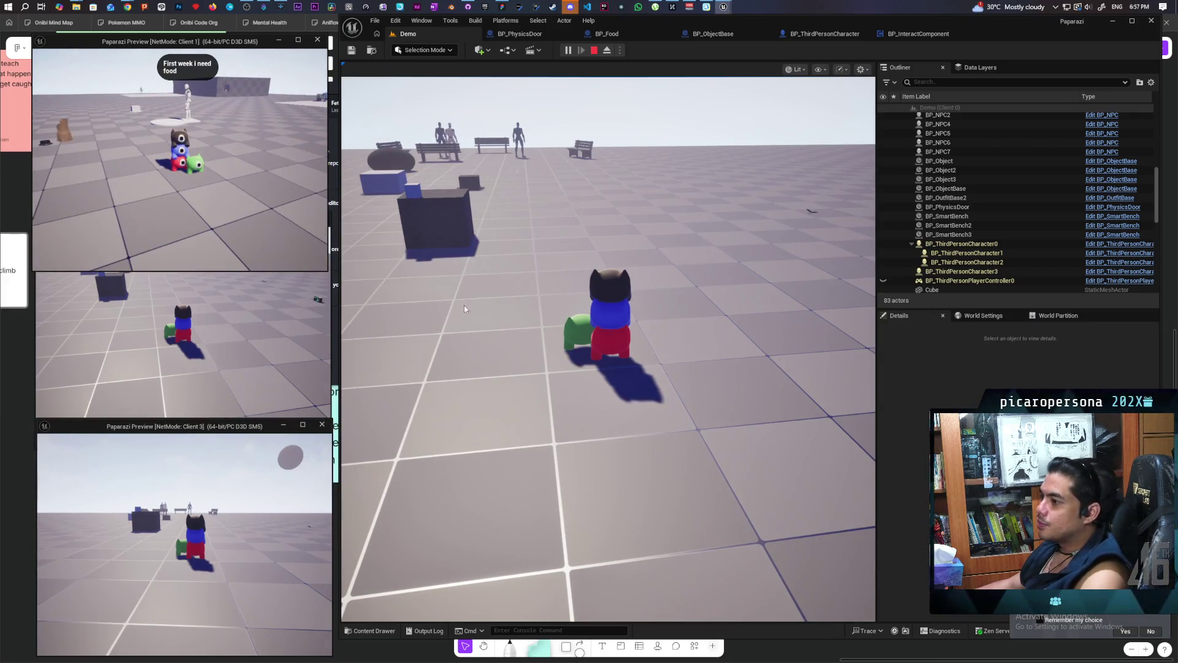
Walk the stacked characters past the mannequin to the door and interact with it using F.
{"action": "left_click_drag", "start_coordinate": [465, 309], "coordinate": [168, 132]}
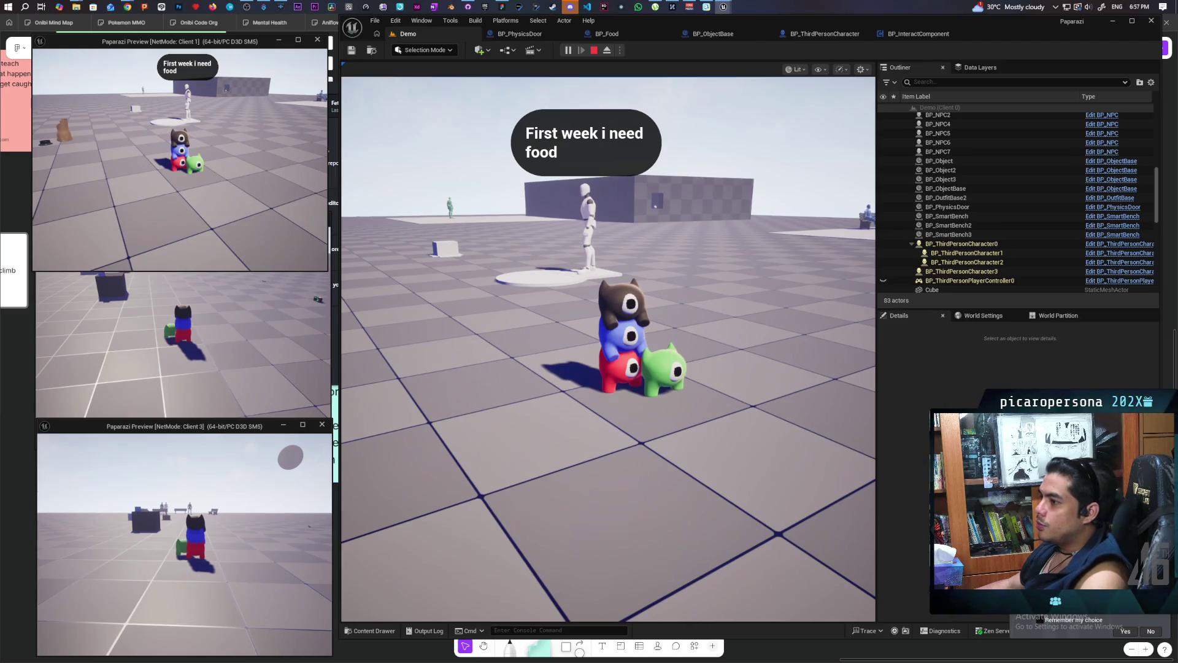
{"action": "key", "text": "w"}
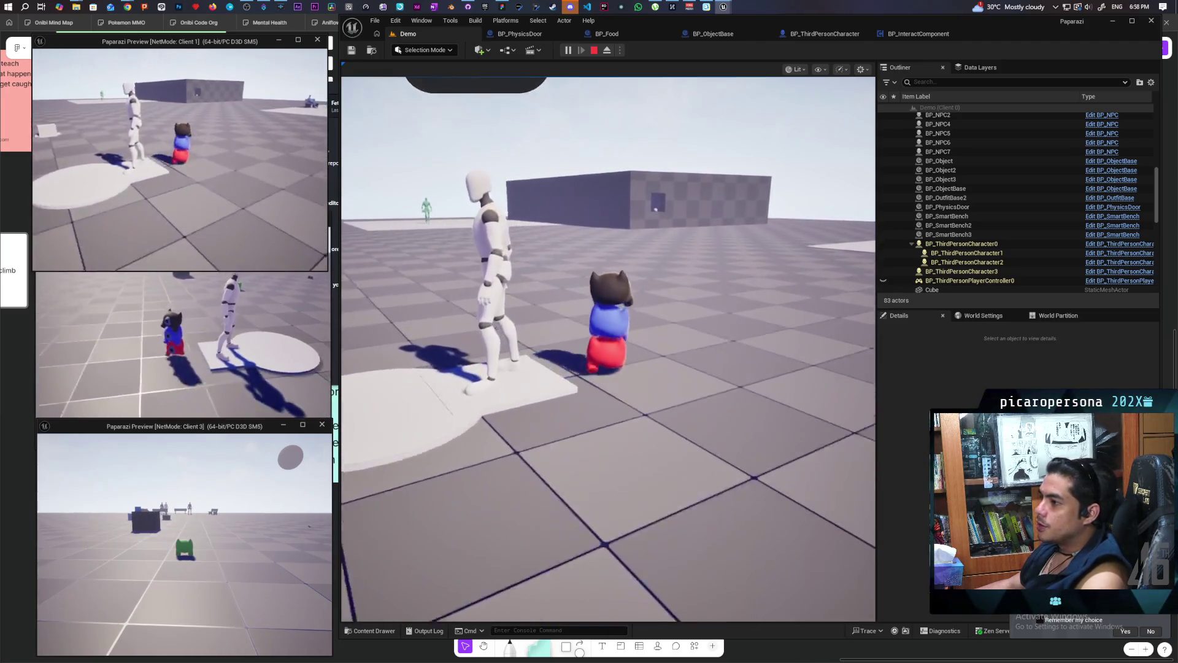
{"action": "key", "text": "w"}
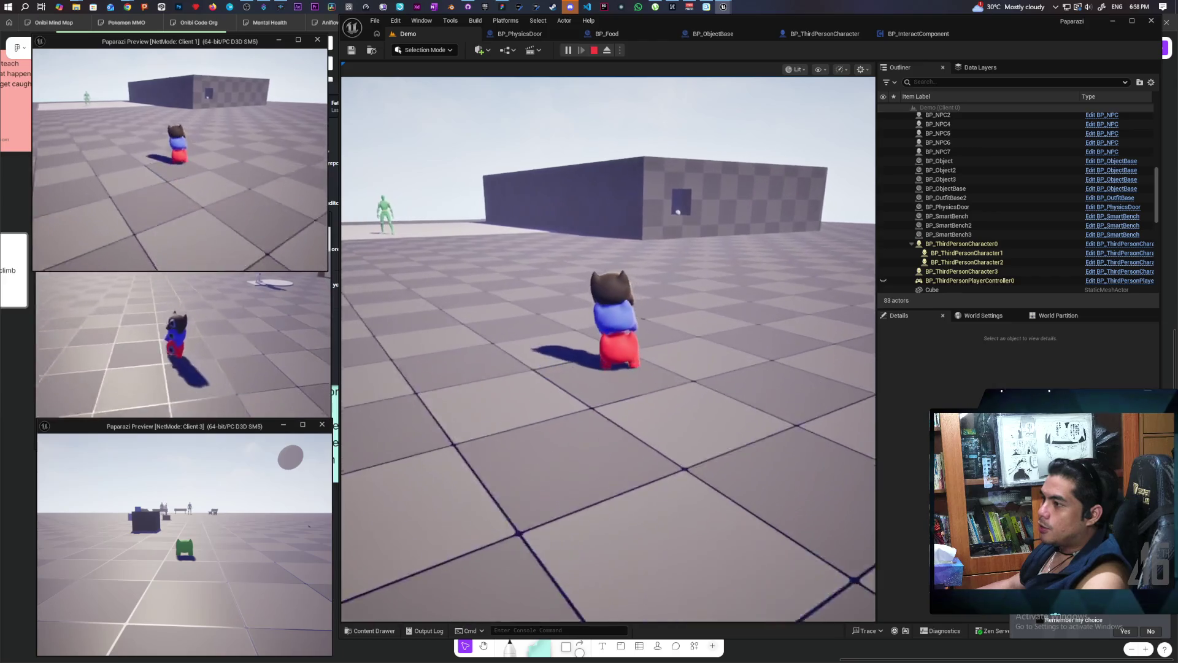
{"action": "key", "text": "w"}
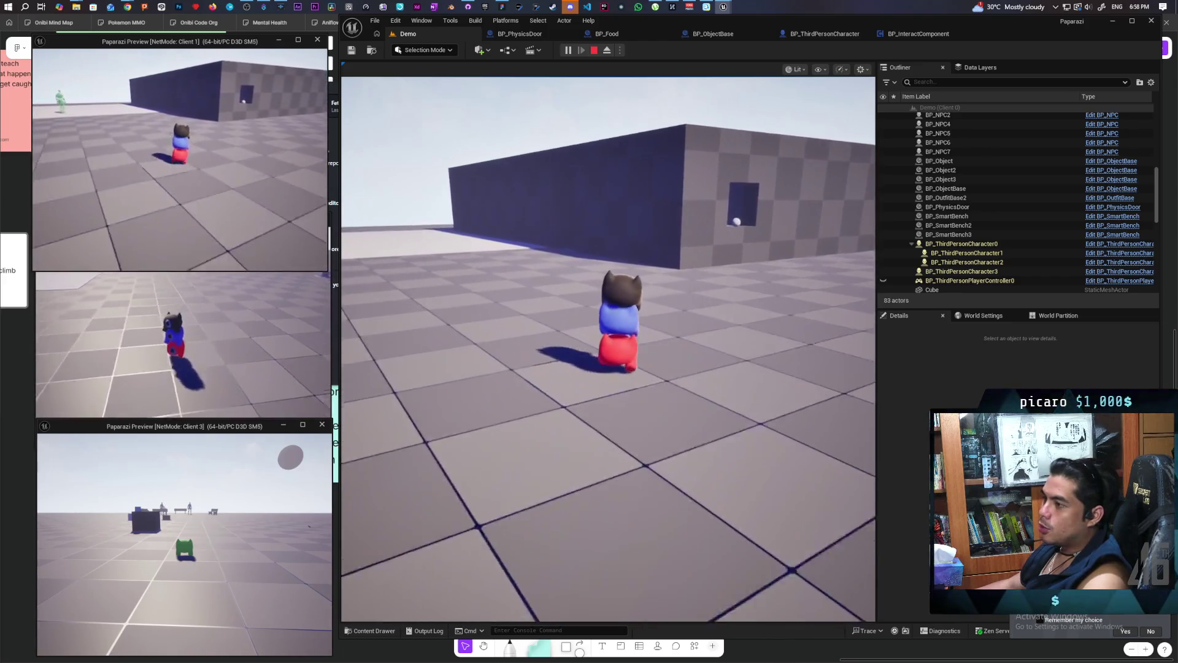
{"action": "key", "text": "w"}
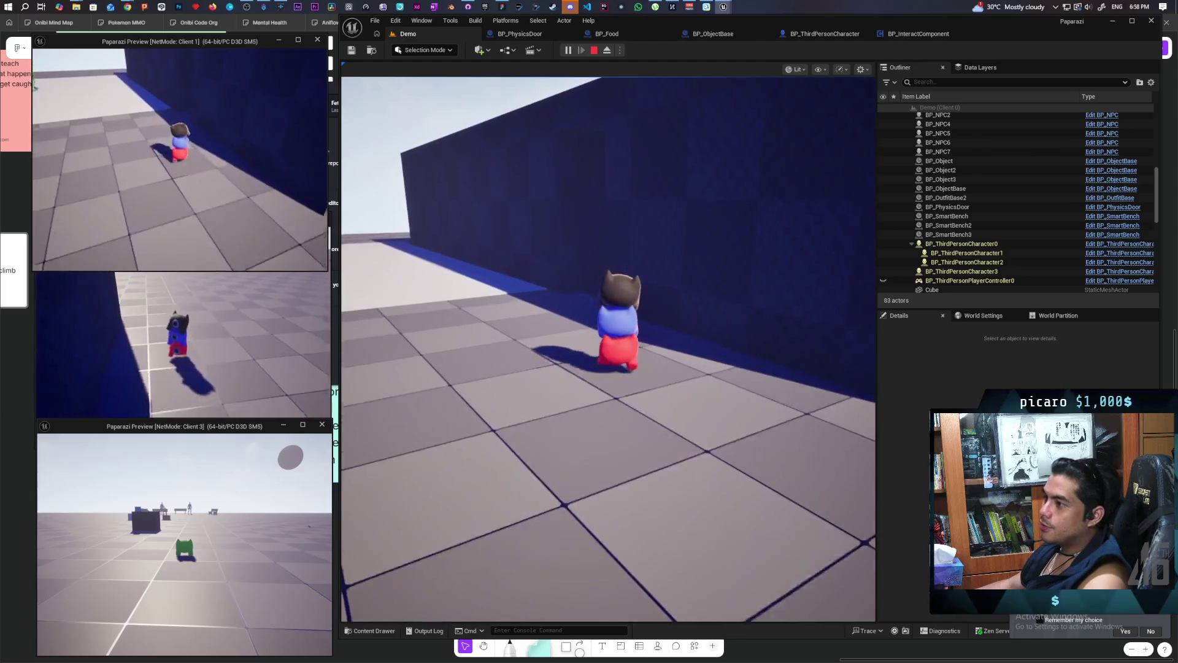
{"action": "key", "text": "w"}
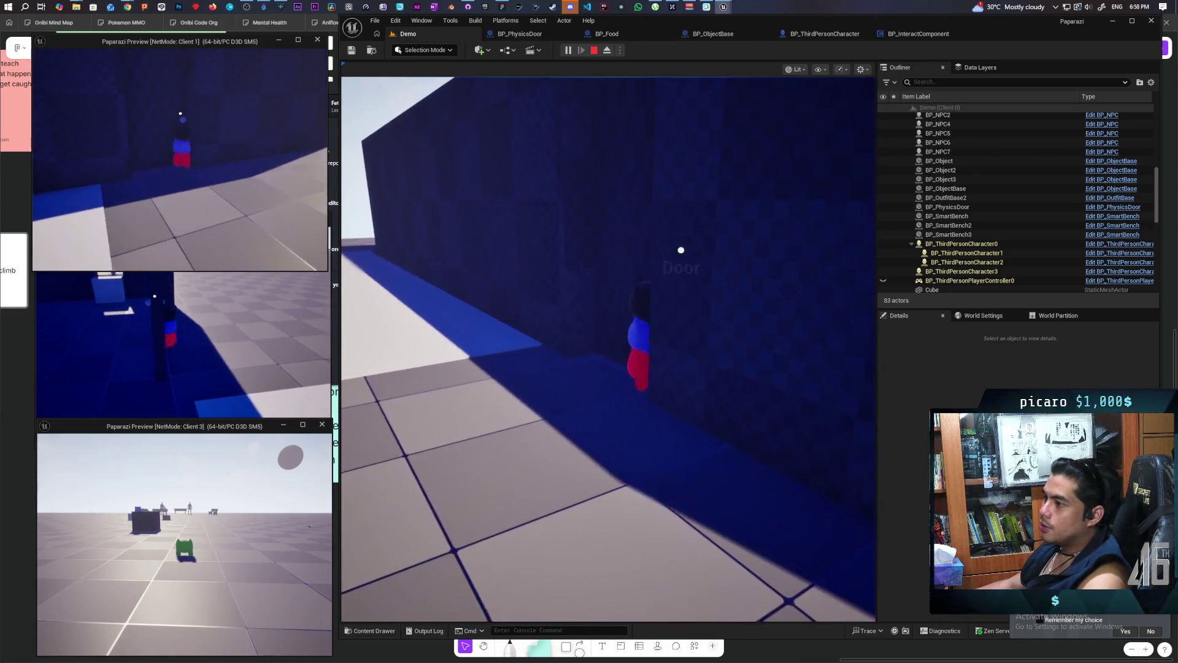
{"action": "key", "text": "w"}
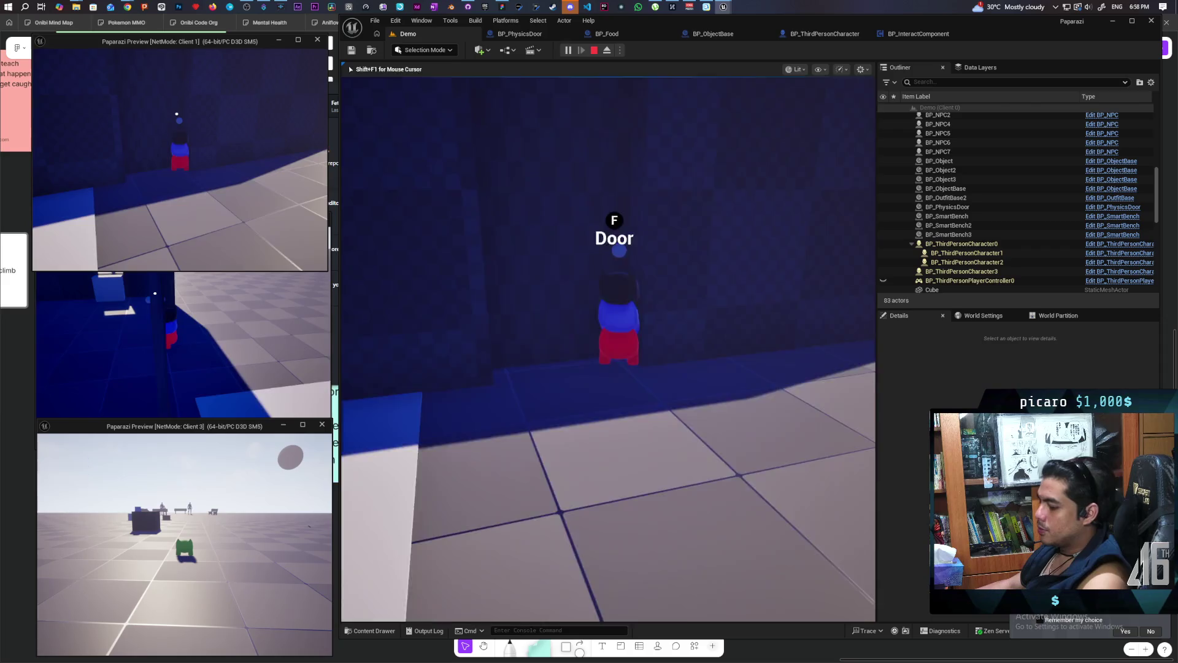
{"action": "key", "text": "f"}
Return to the door, interact again, and confirm the Server and all clients print true.
{"action": "key", "text": "shift+F1"}
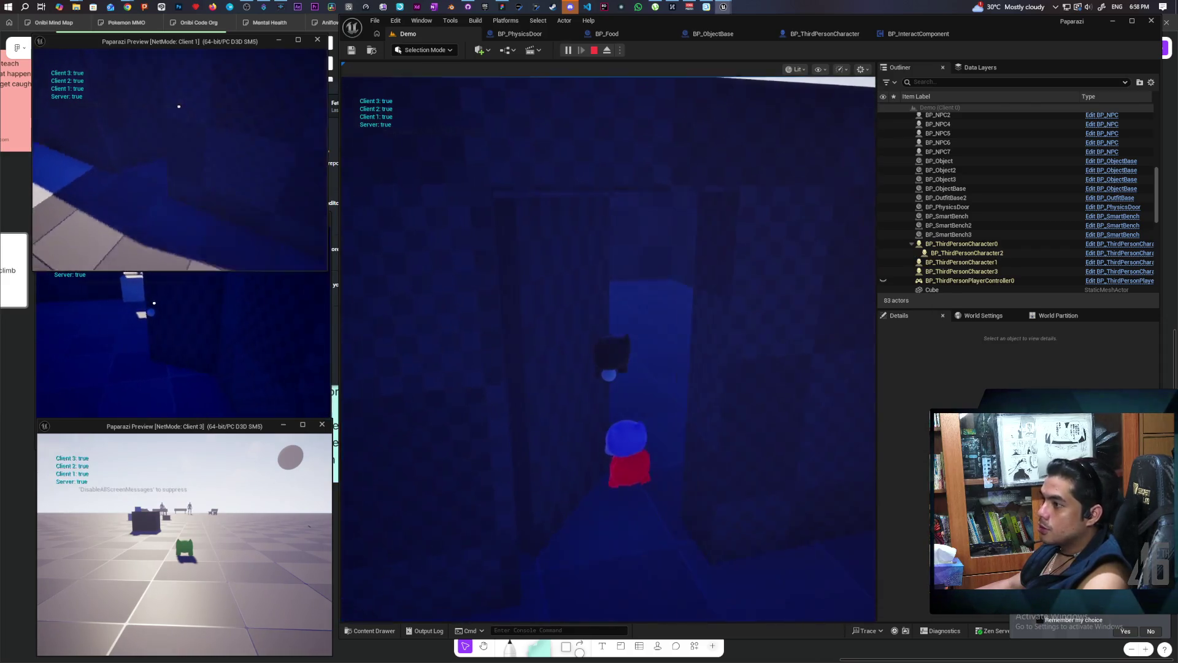
{"action": "left_click", "coordinate": [607, 344]}
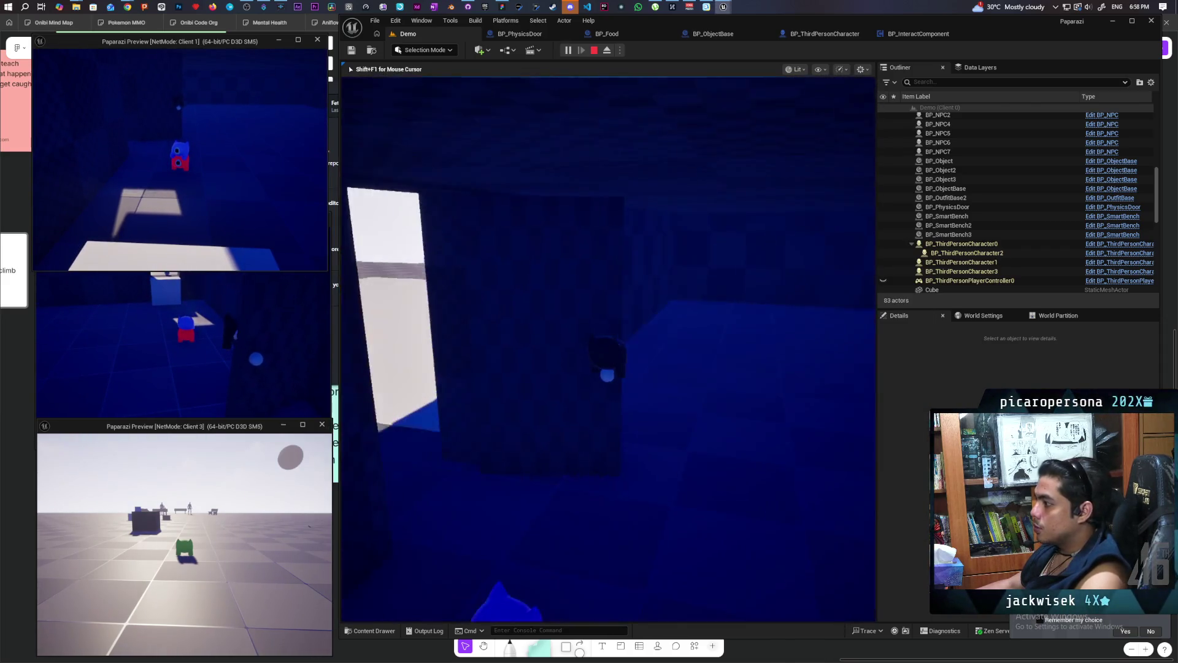
{"action": "key", "text": "w"}
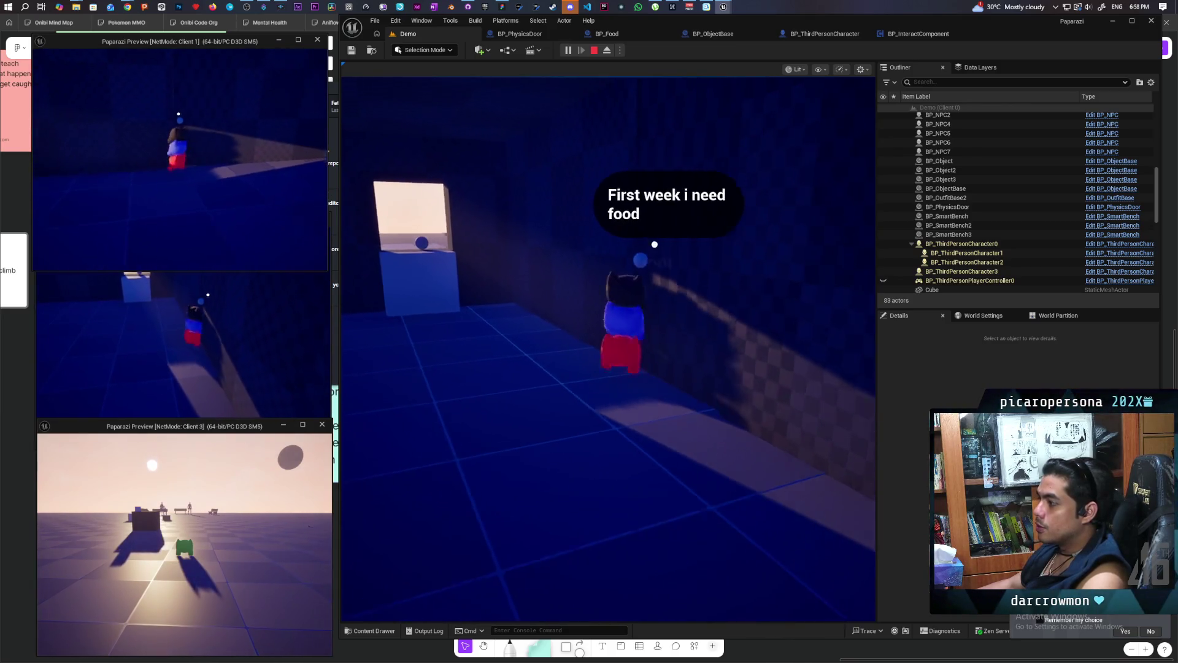
{"action": "key", "text": "alt+Tab"}
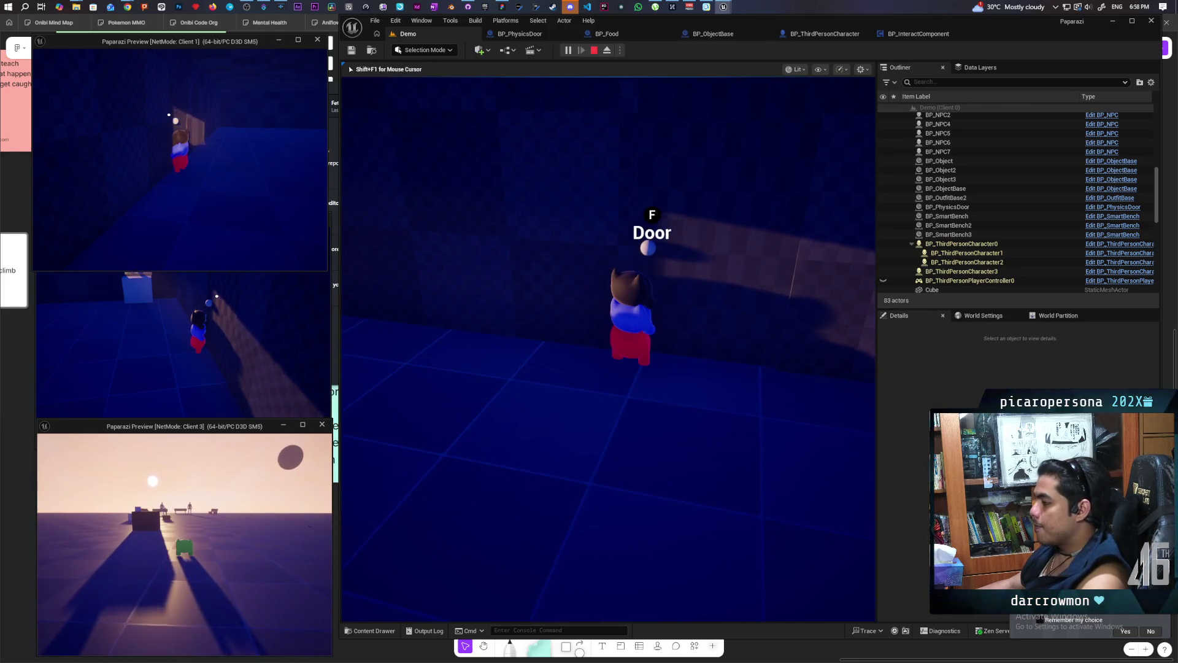
{"action": "key", "text": "f"}
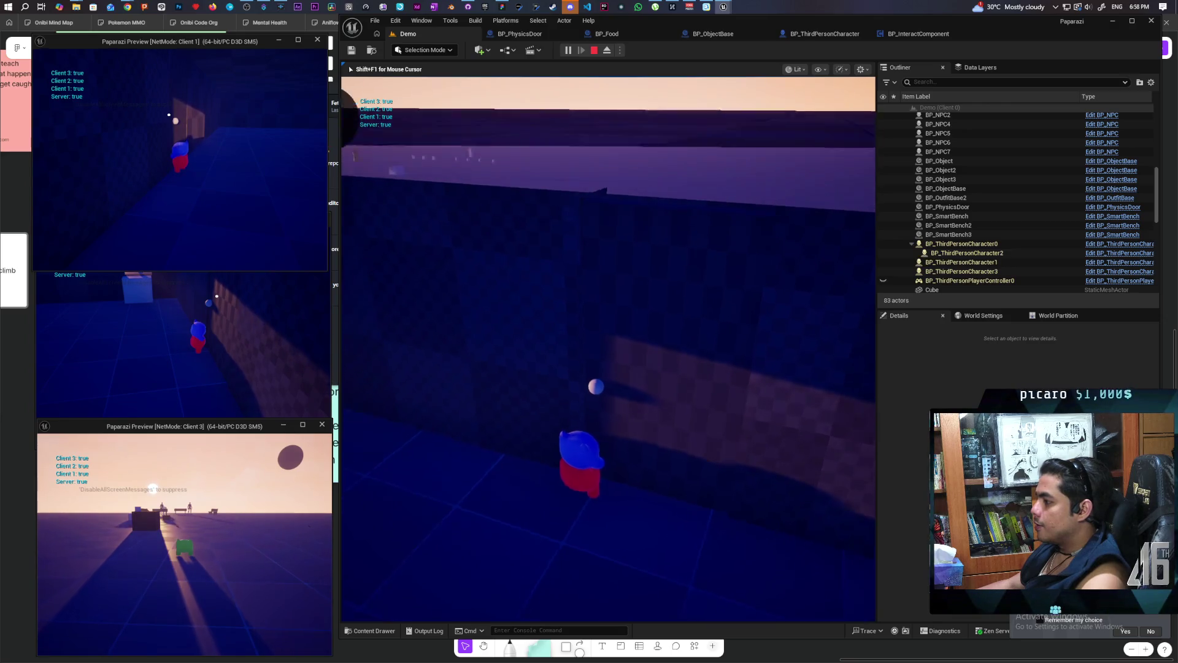
{"action": "key", "text": "w"}
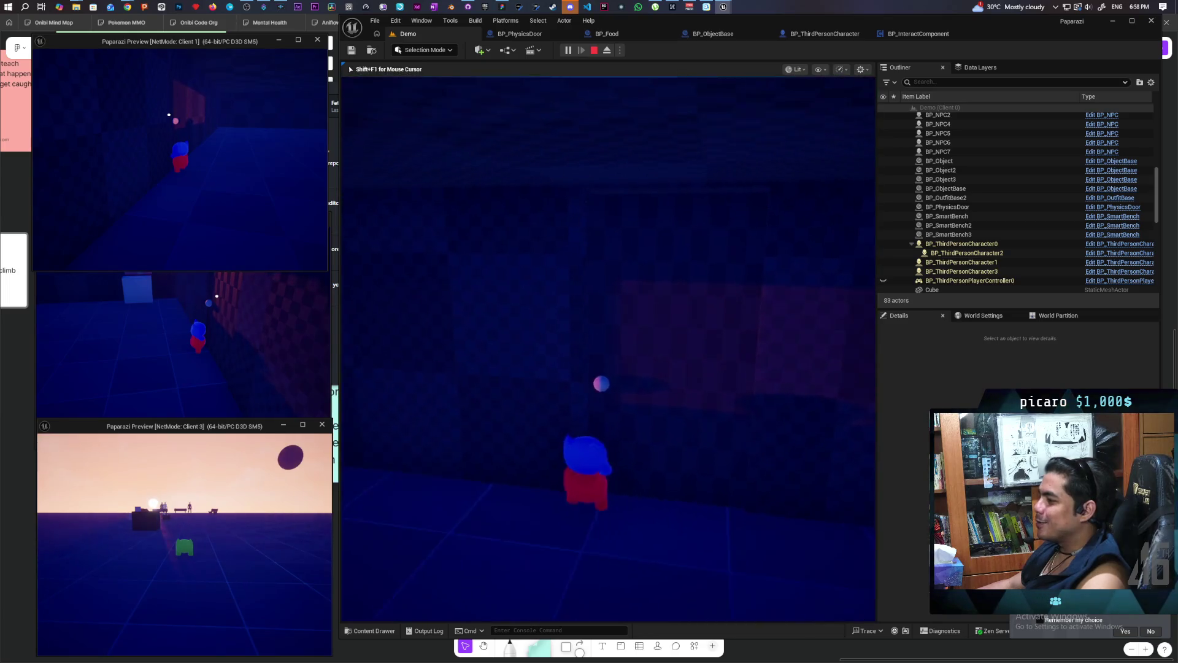
{"action": "key", "text": "w"}
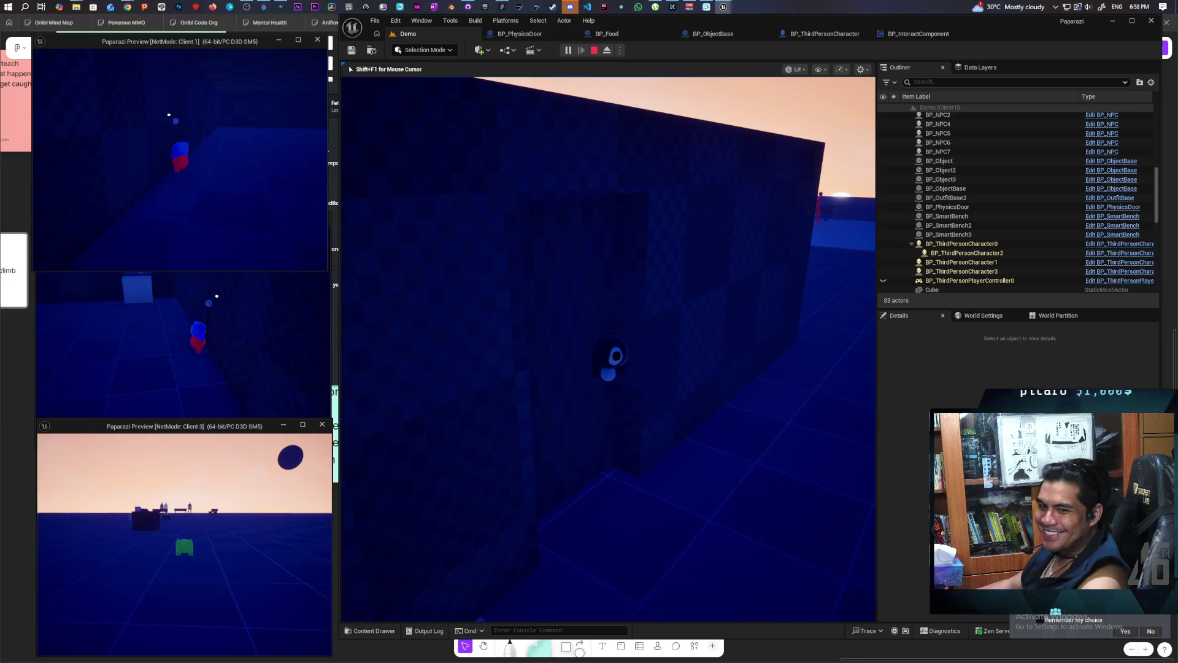
End the play session, then commit BP_InteractComponent.uasset to main and push to origin.
{"action": "key", "text": "Escape"}
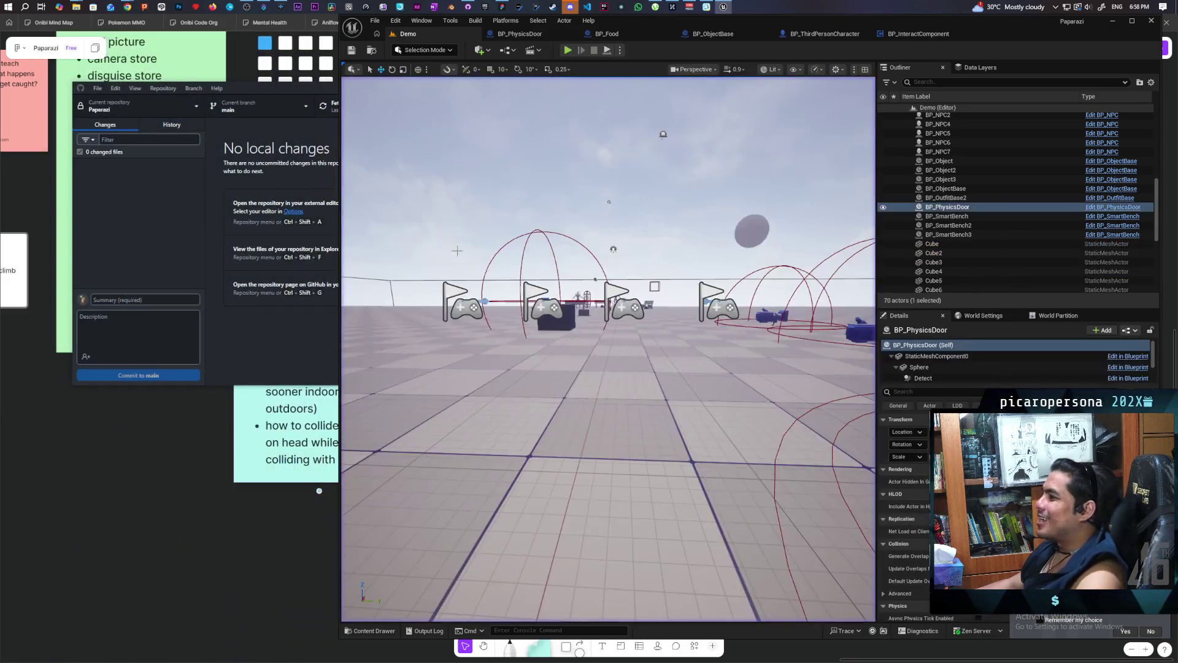
{"action": "left_click", "coordinate": [256, 334]}
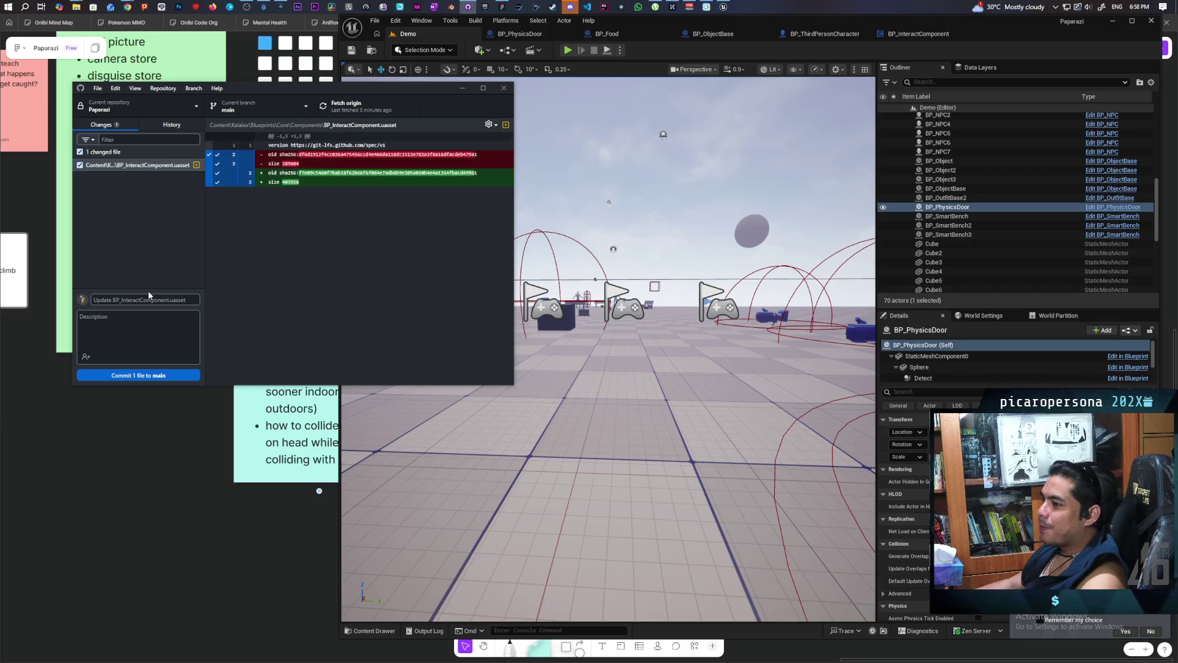
{"action": "left_click", "coordinate": [135, 375]}
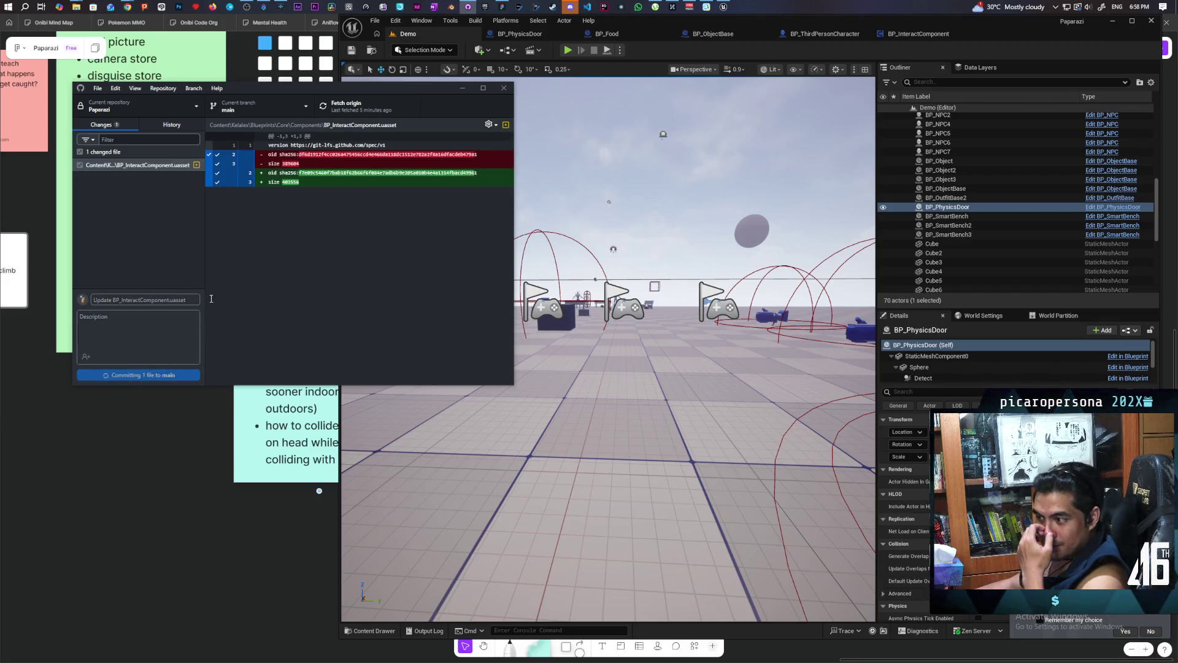
{"action": "left_click", "coordinate": [466, 212]}
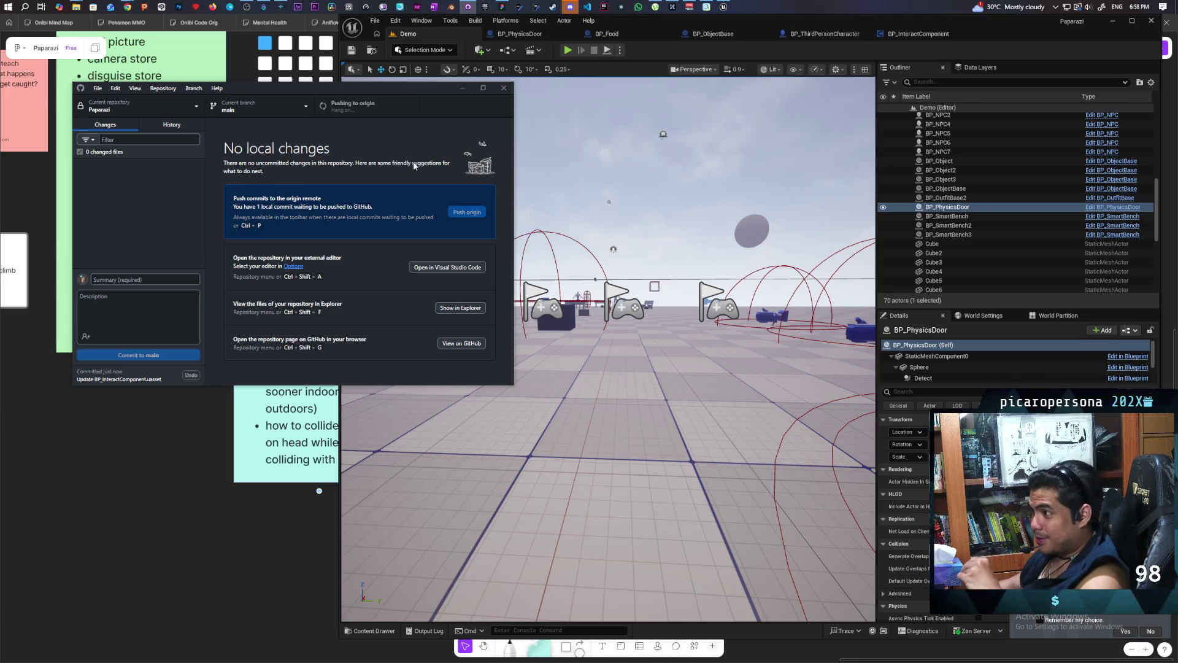